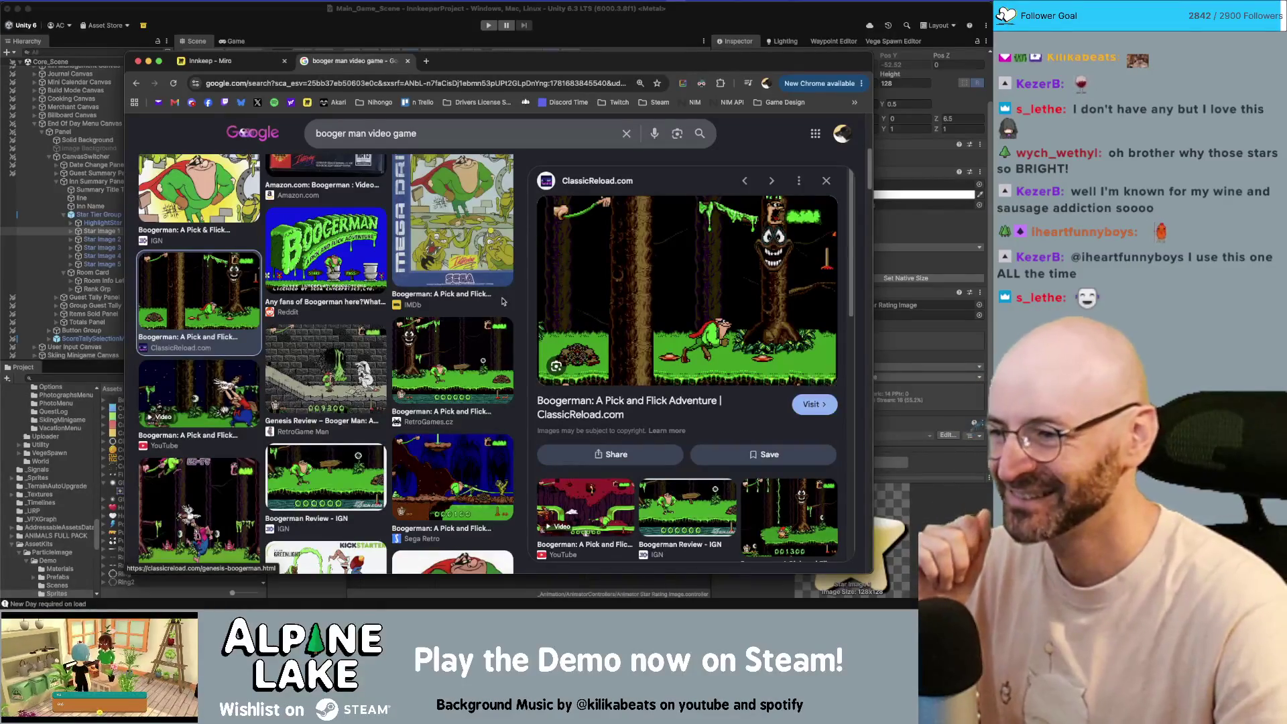
# - Preview the Boogerman image results and open the 20th Anniversary image's SEGAbits source page
pyautogui.click(329, 370)
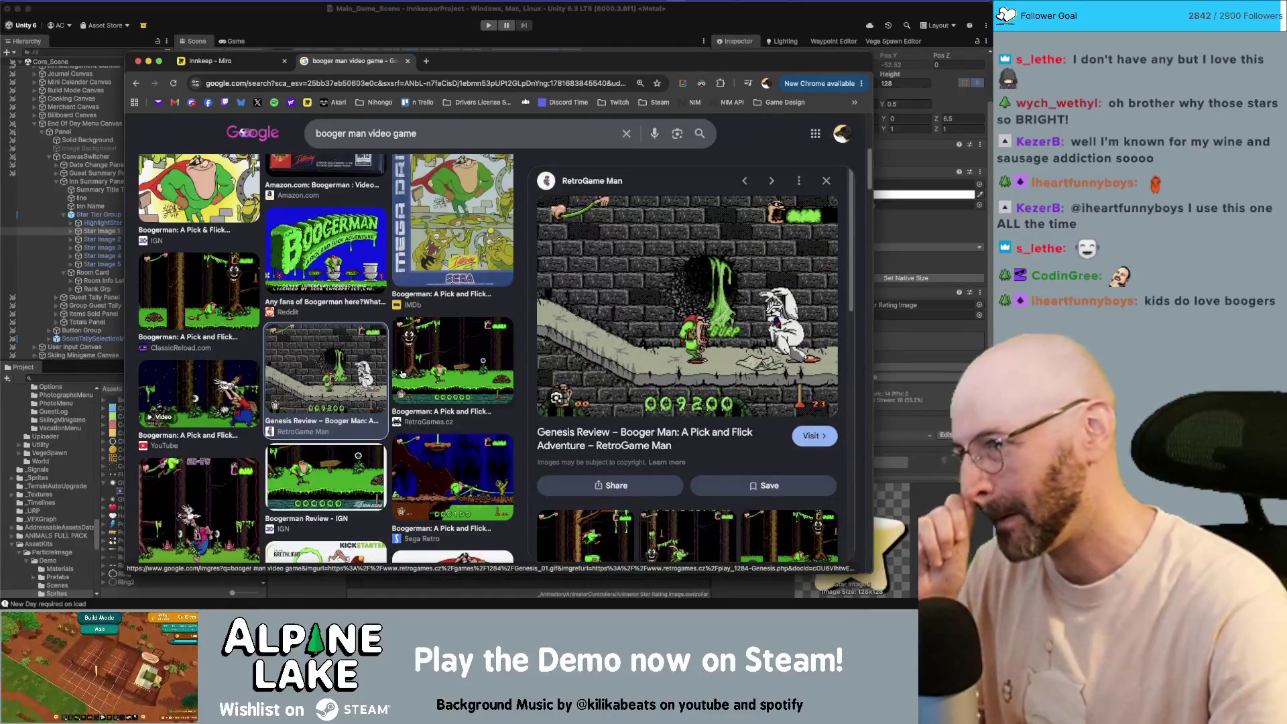
pyautogui.scroll(-2, 394, 374)
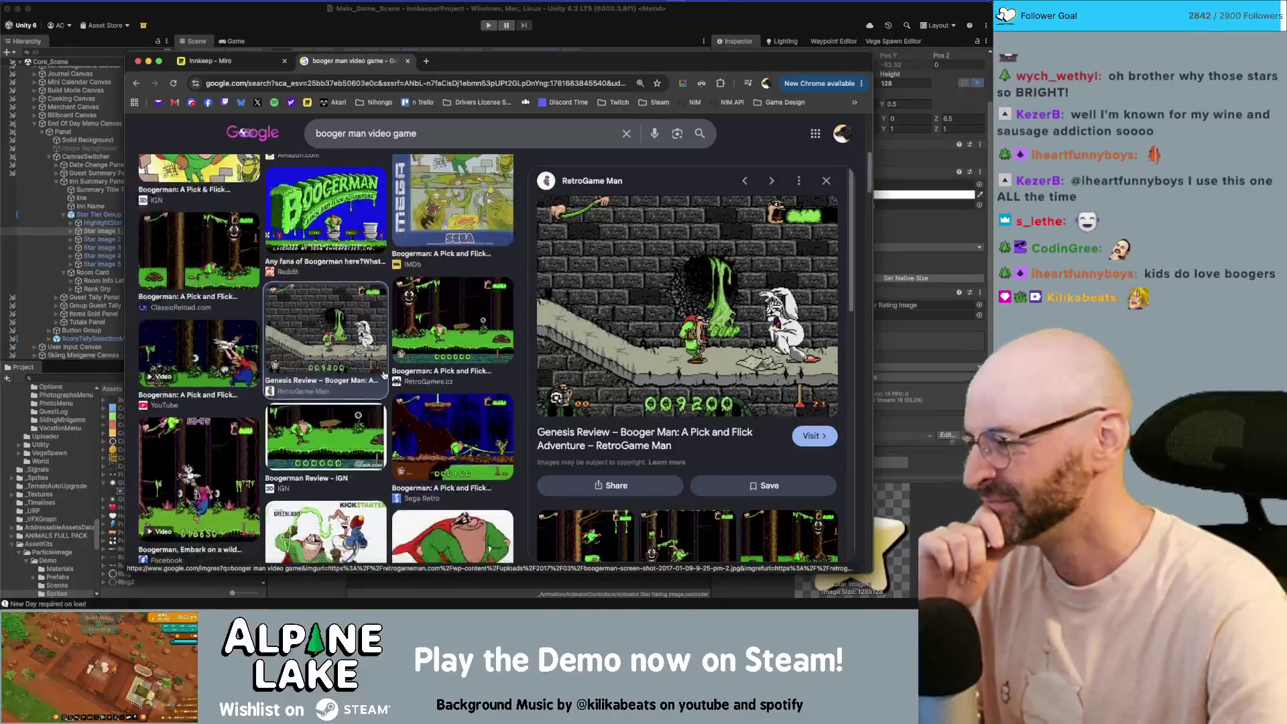
pyautogui.scroll(-3, 383, 376)
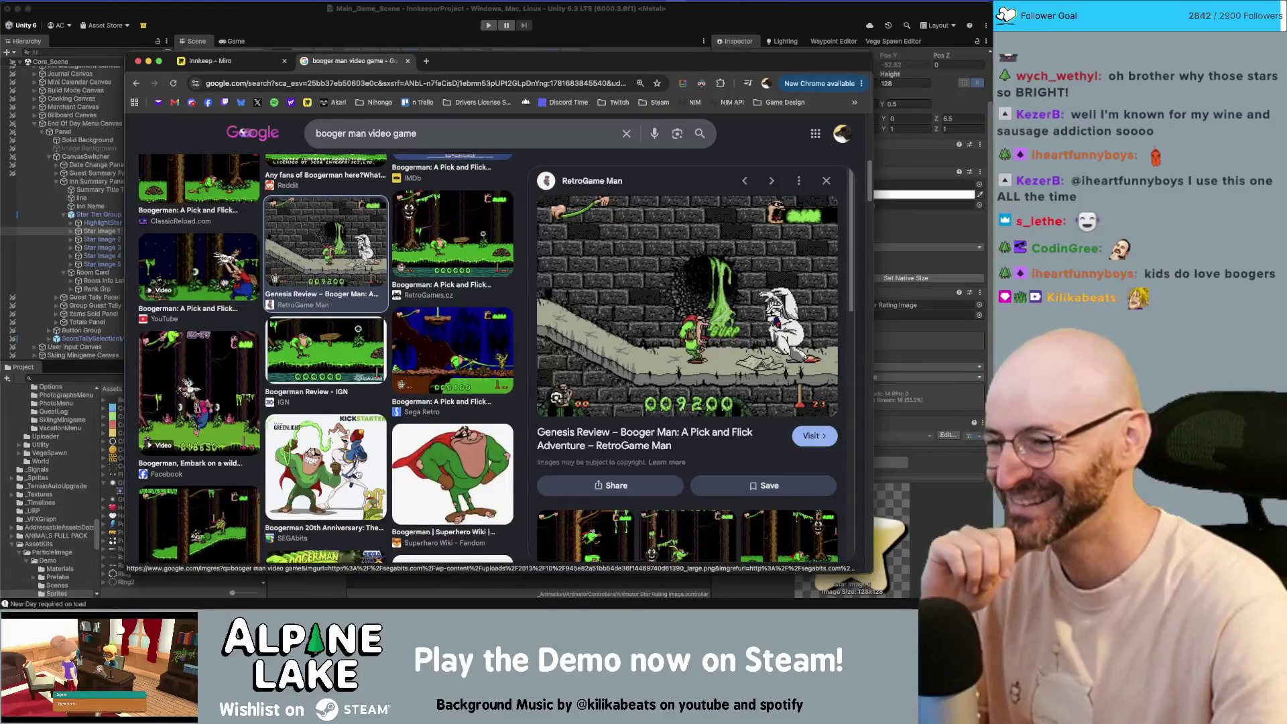
pyautogui.scroll(-1, 356, 473)
pyautogui.scroll(-1, 335, 473)
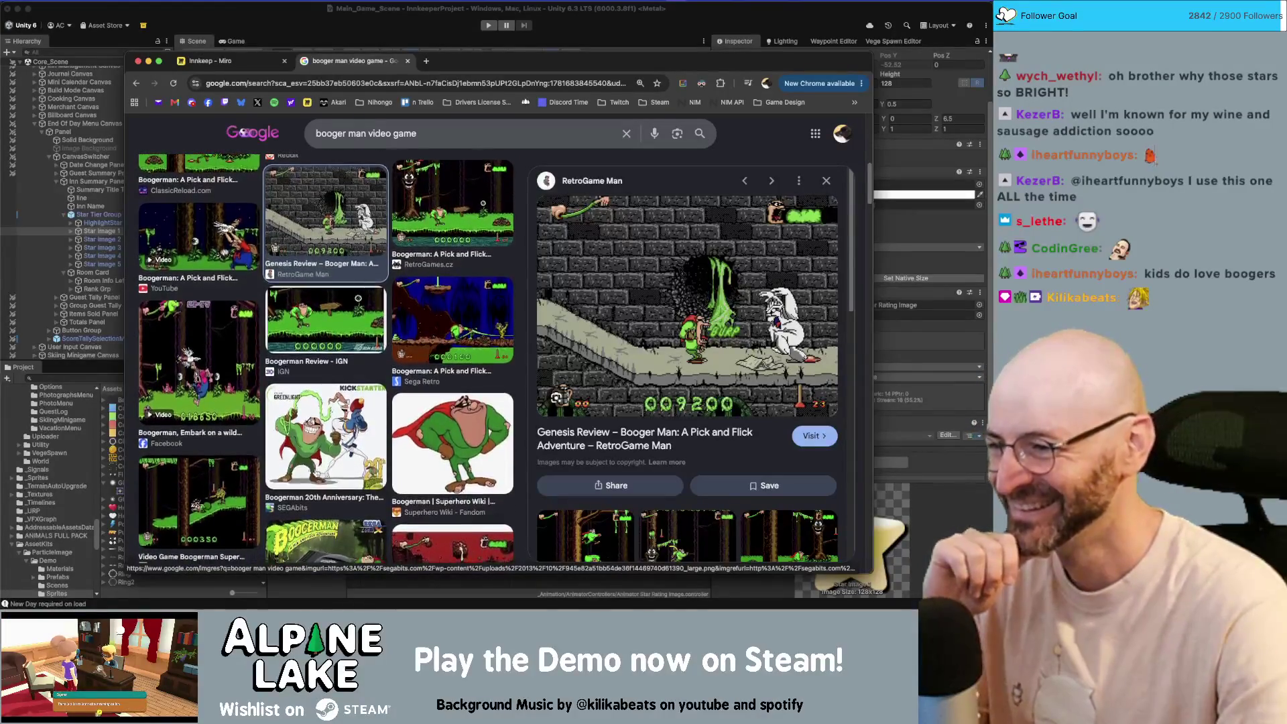
pyautogui.click(314, 453)
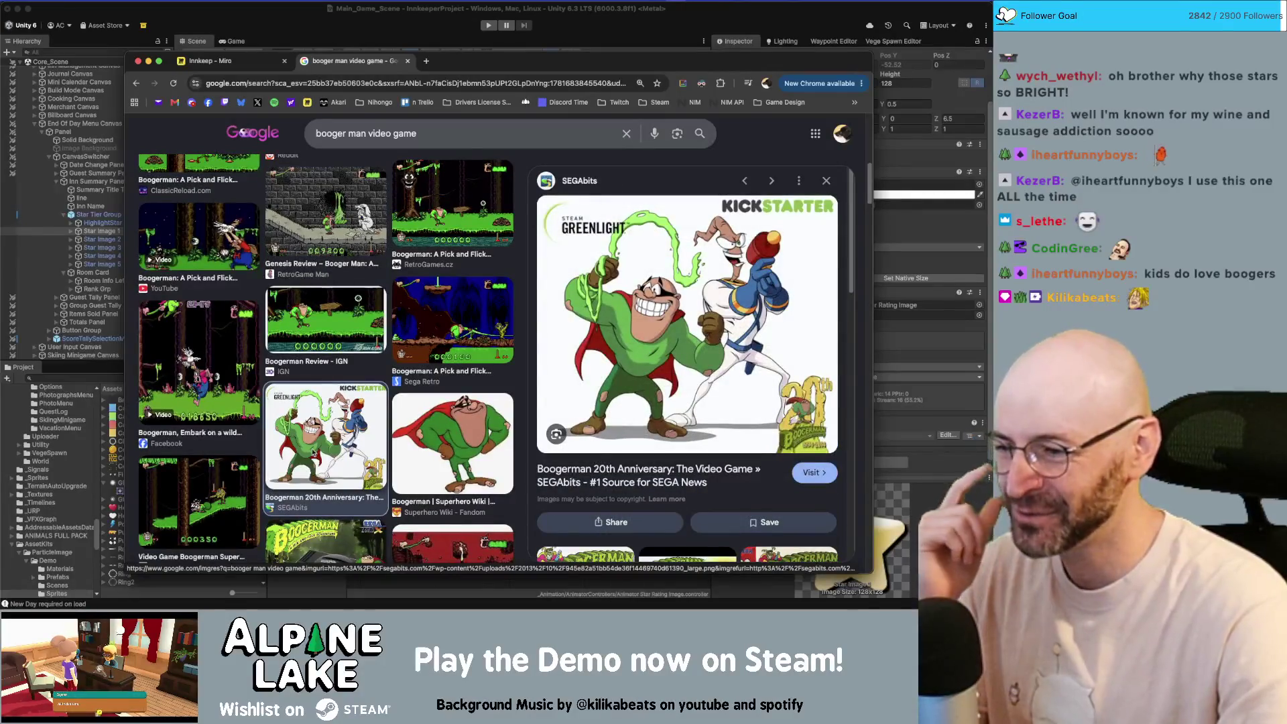
pyautogui.click(807, 470)
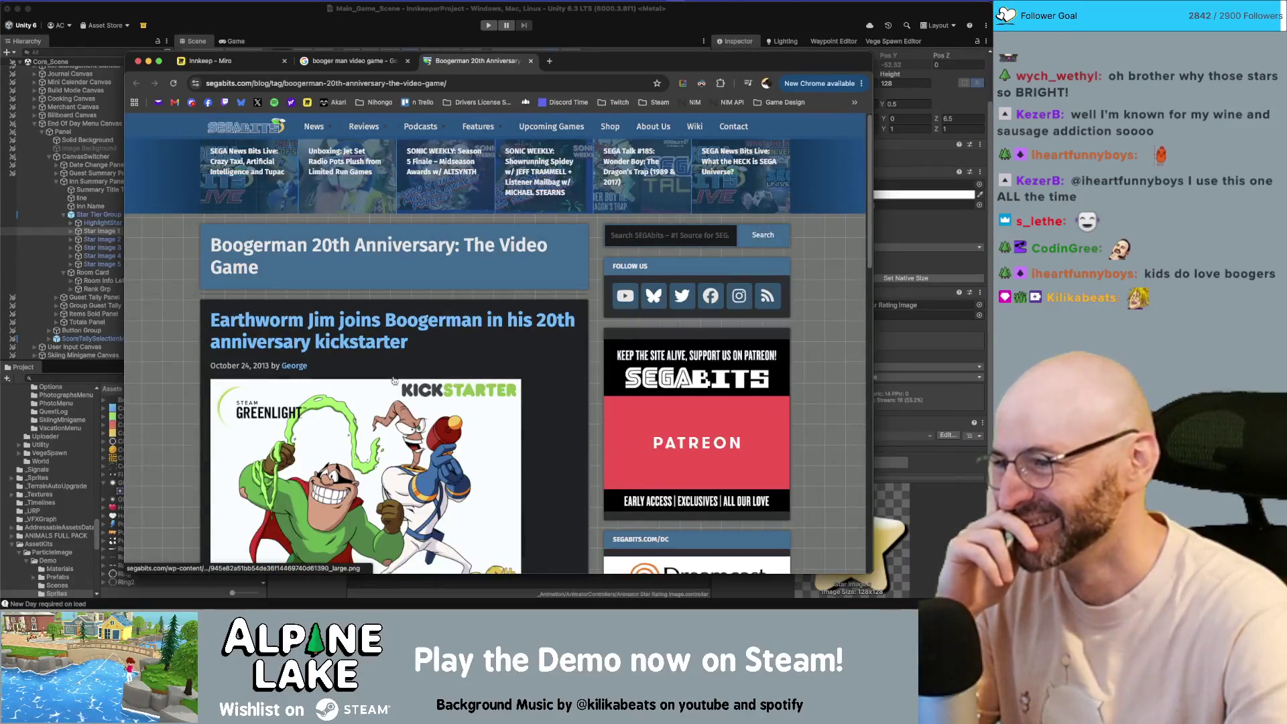
# - Close the SEGAbits Boogerman article tab and the Google Images search tab
pyautogui.scroll(-2, 366, 350)
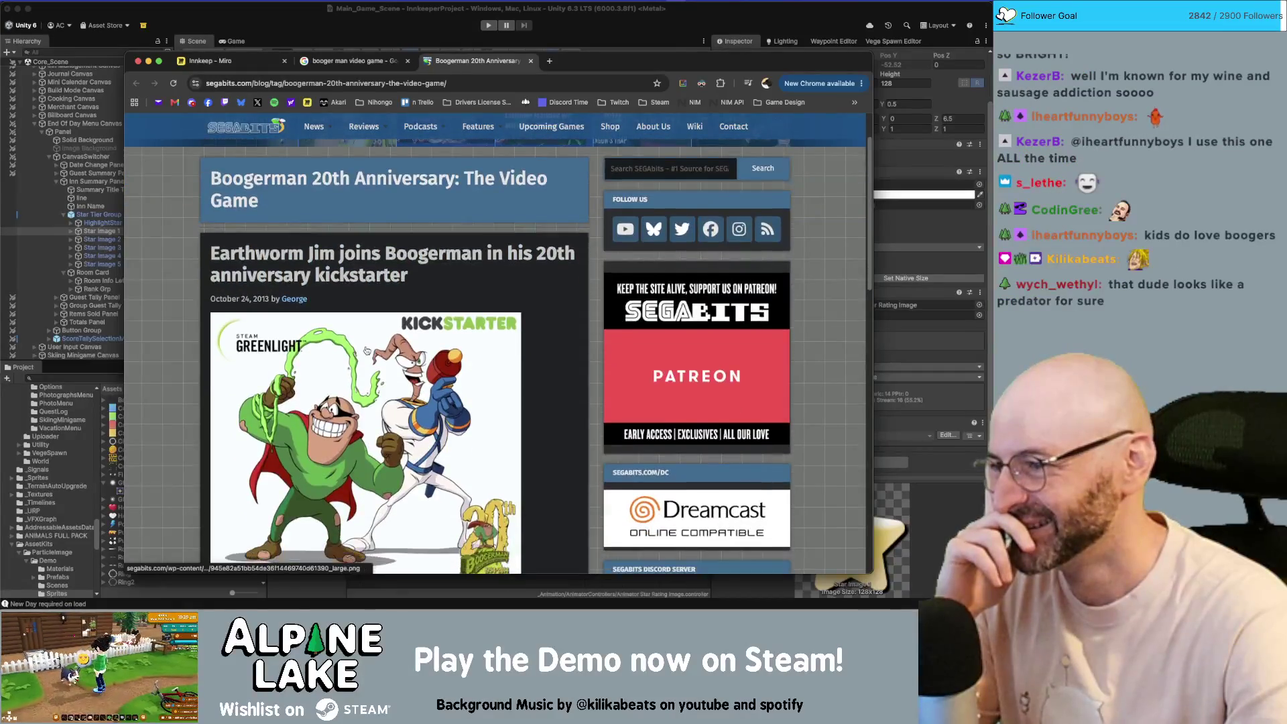
pyautogui.scroll(-5, 366, 350)
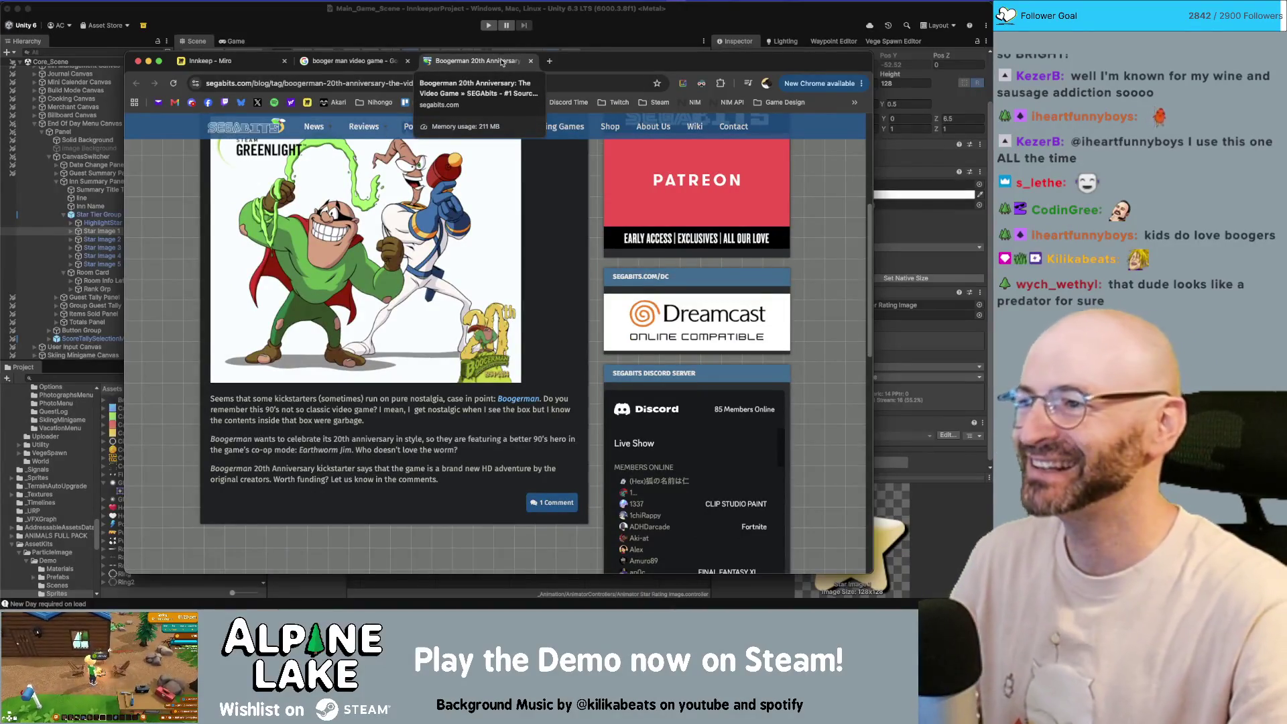
pyautogui.middleClick(465, 63)
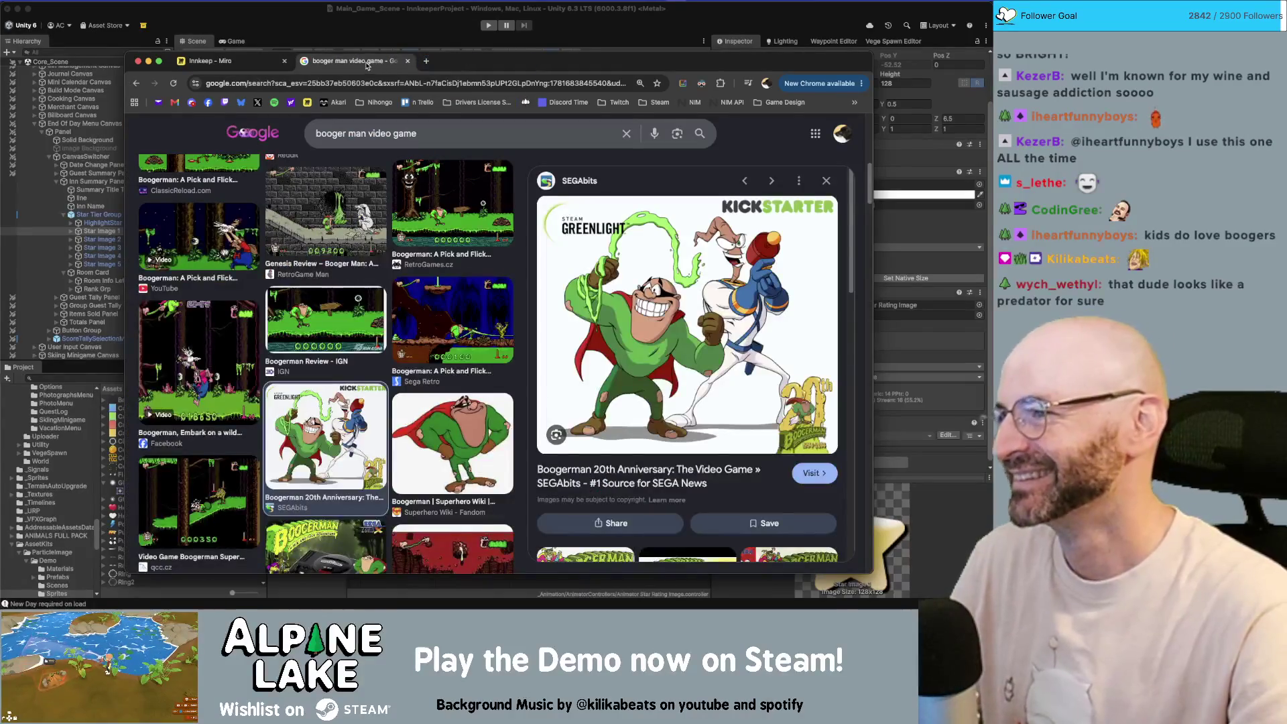
pyautogui.middleClick(367, 65)
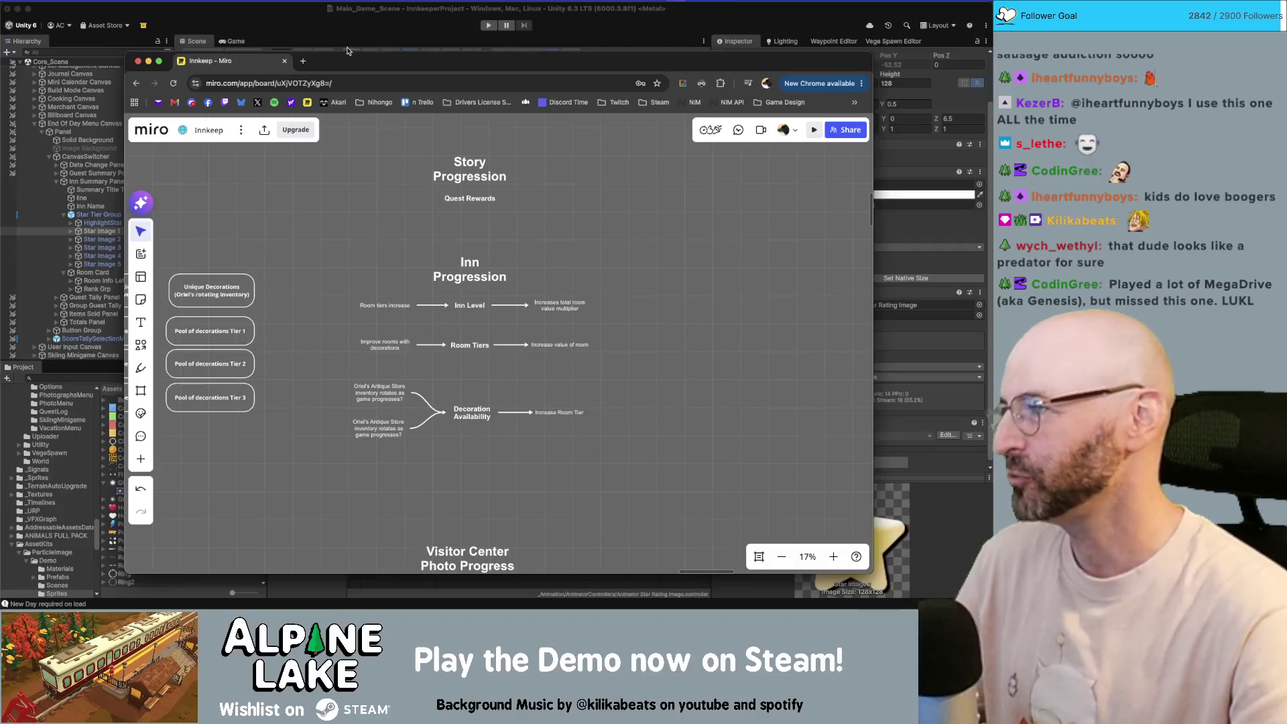
# - Bring the Unity editor window in front of Chrome and focus it
pyautogui.click(344, 31)
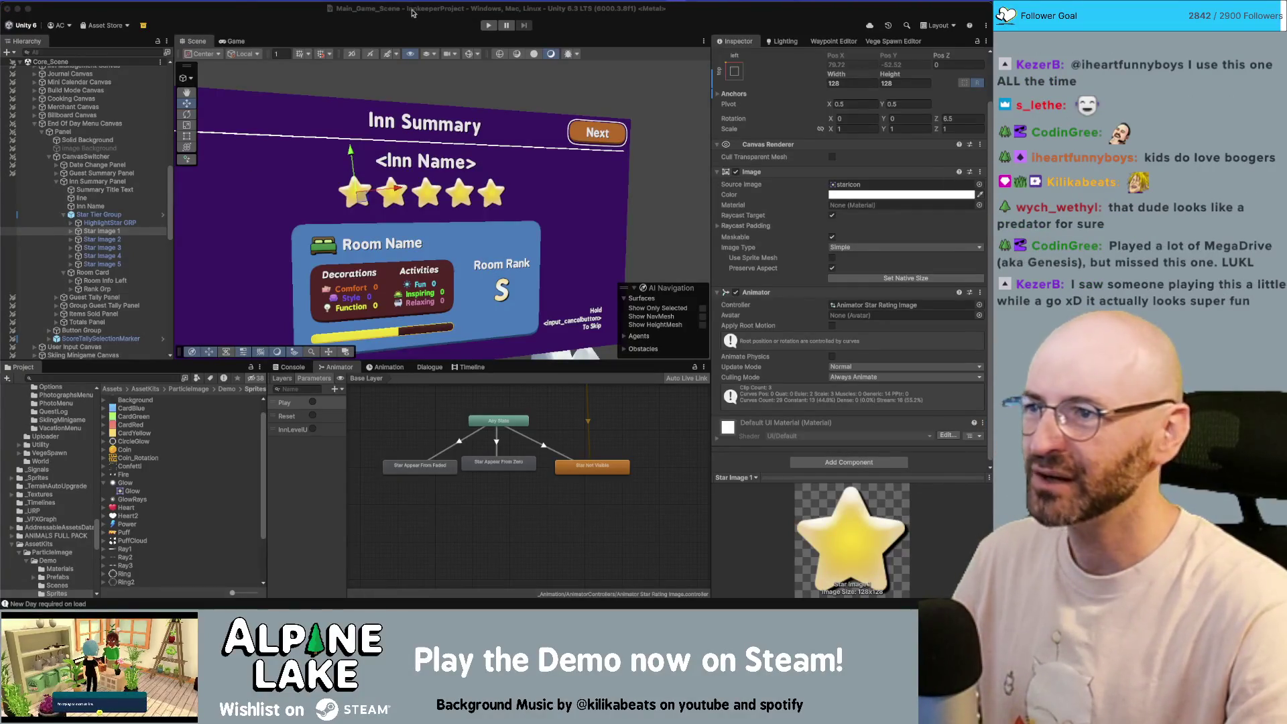
pyautogui.click(392, 24)
# - In InnSummaryPanel.cs, add 'true, 2' to the InnLevelUp AnimateDisplay call, then return to Unity
pyautogui.press('super+Tab')
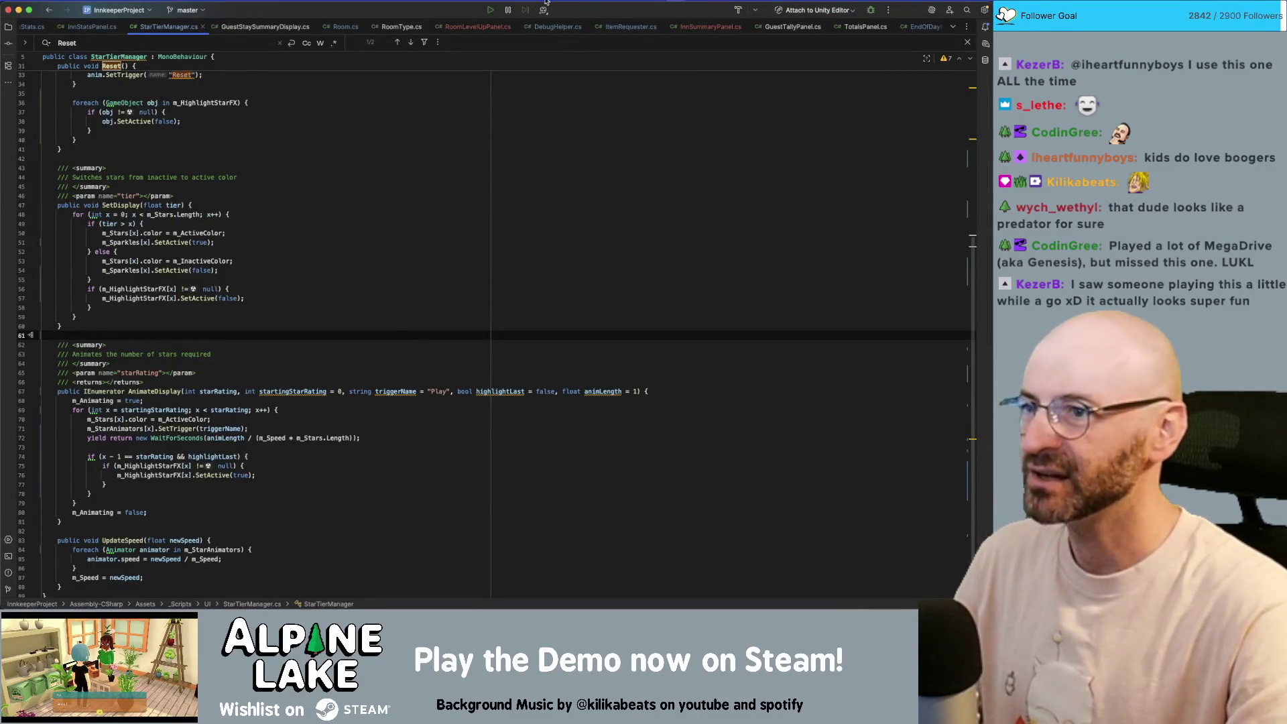
pyautogui.click(690, 26)
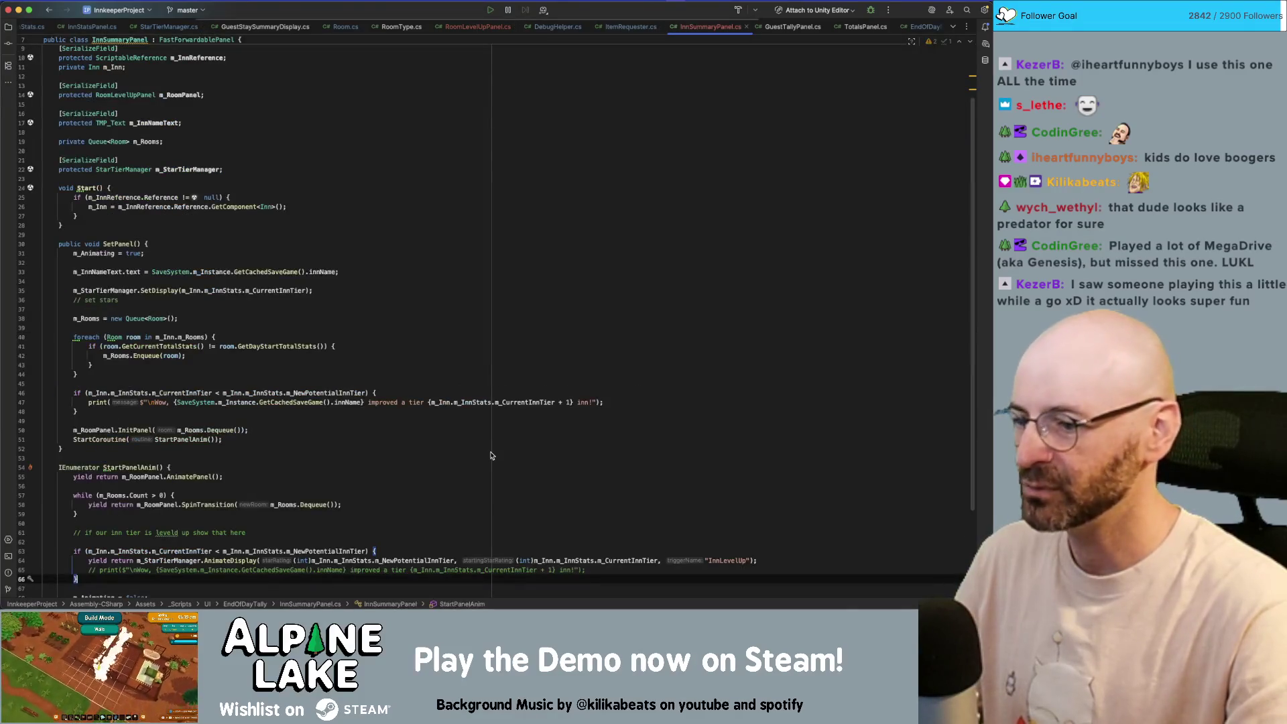
pyautogui.scroll(-2, 491, 455)
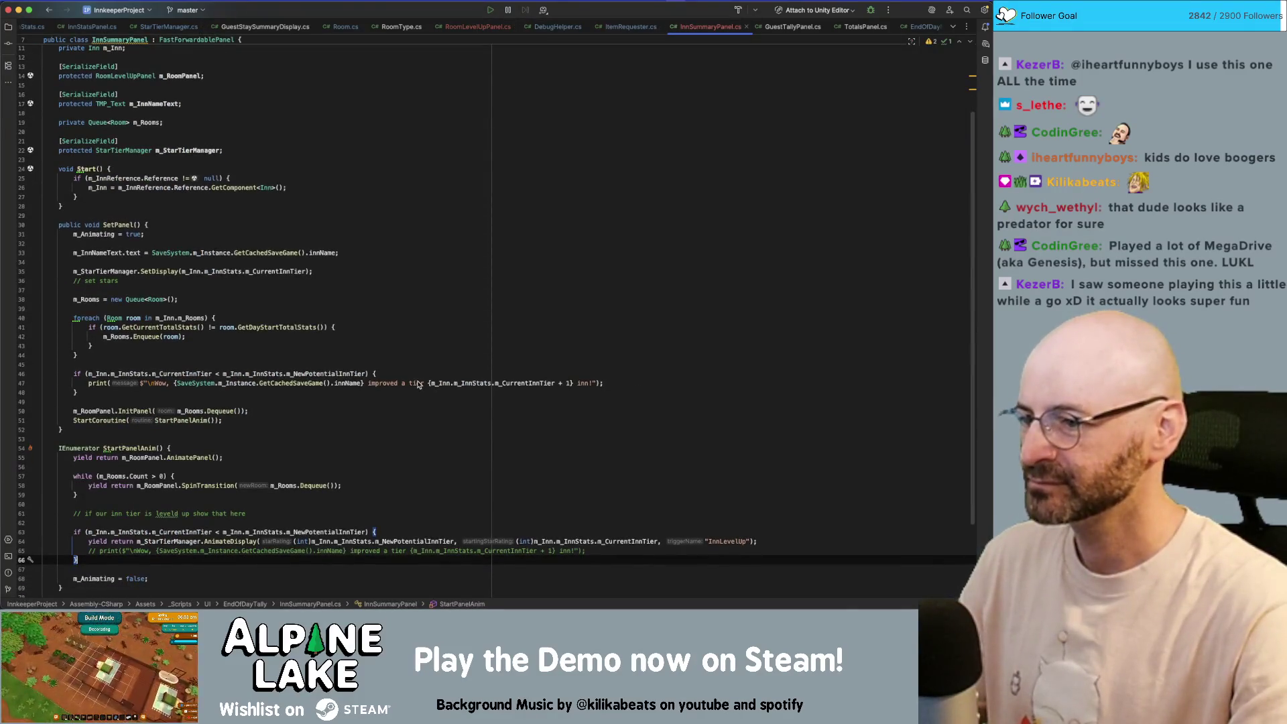
pyautogui.scroll(-5, 480, 364)
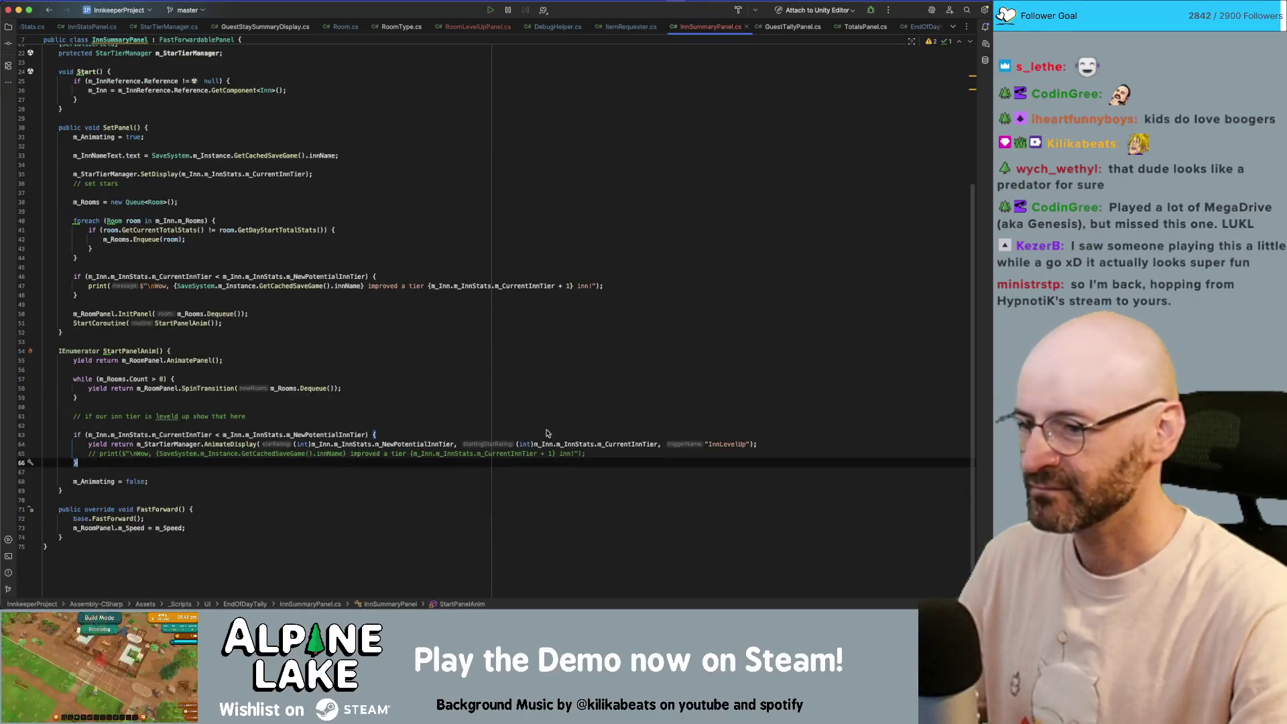
pyautogui.click(751, 443)
pyautogui.write(',')
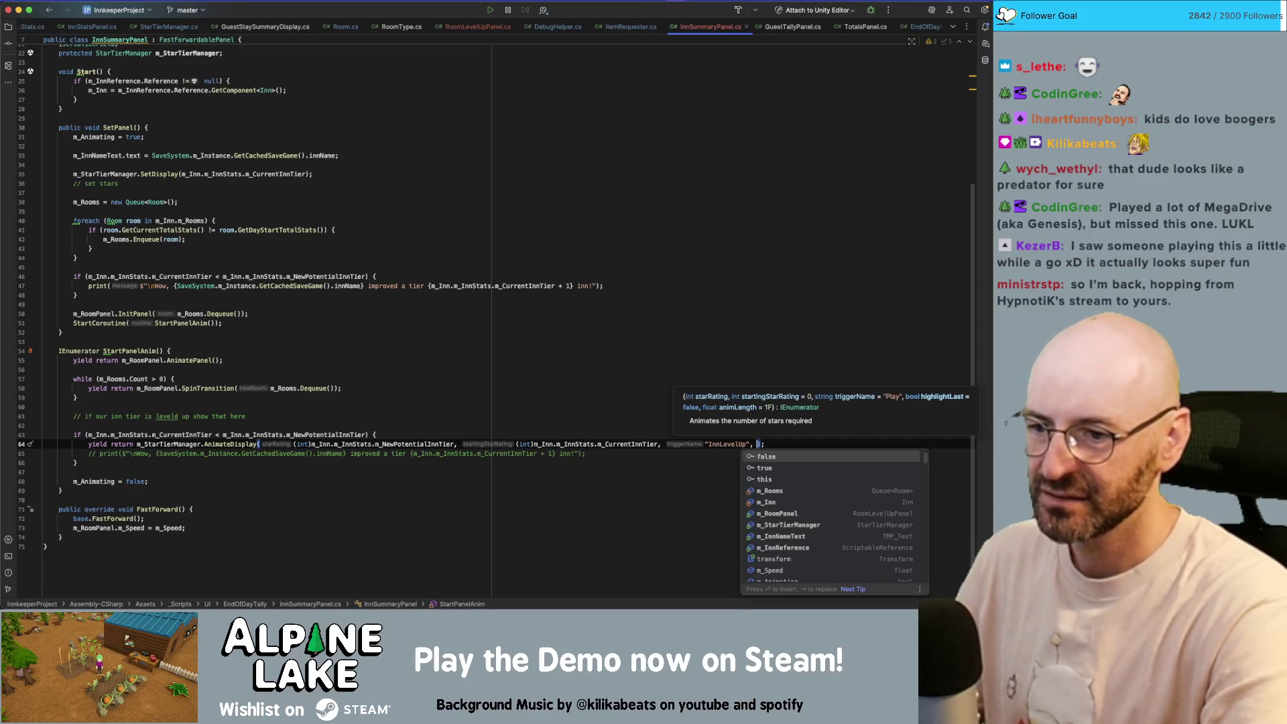
pyautogui.write('true, ')
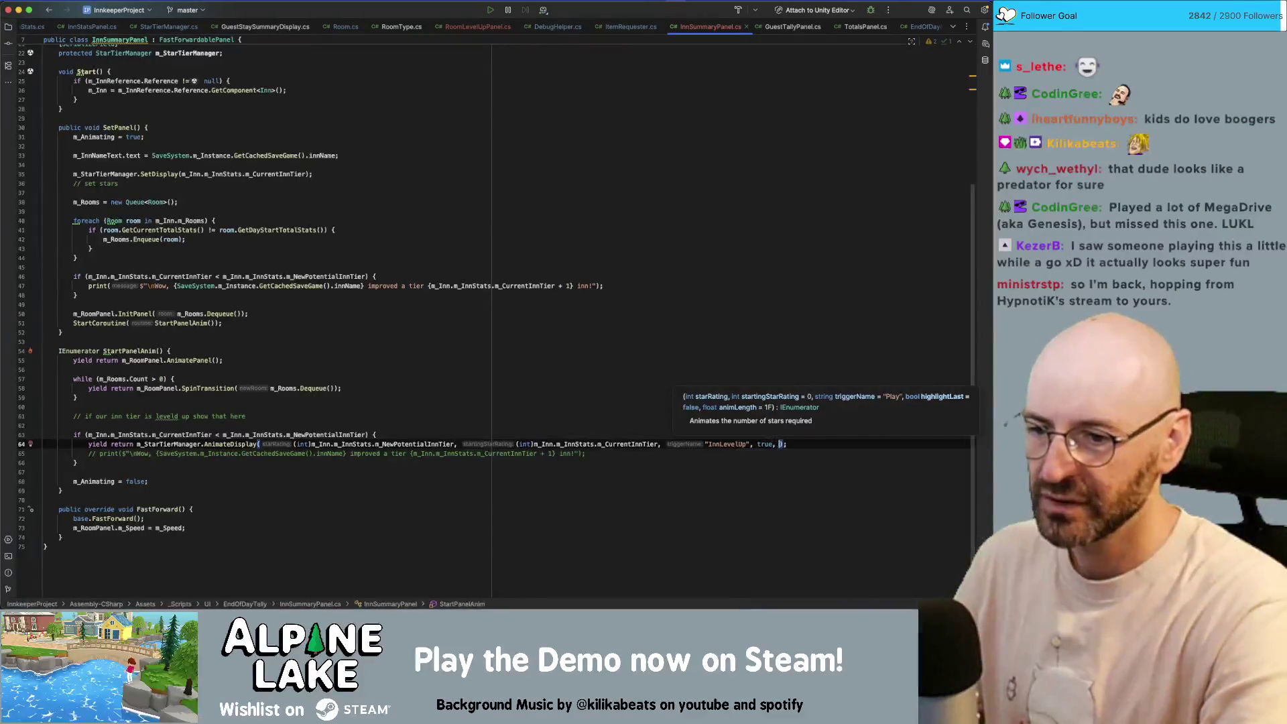
pyautogui.write('2')
pyautogui.press('End')
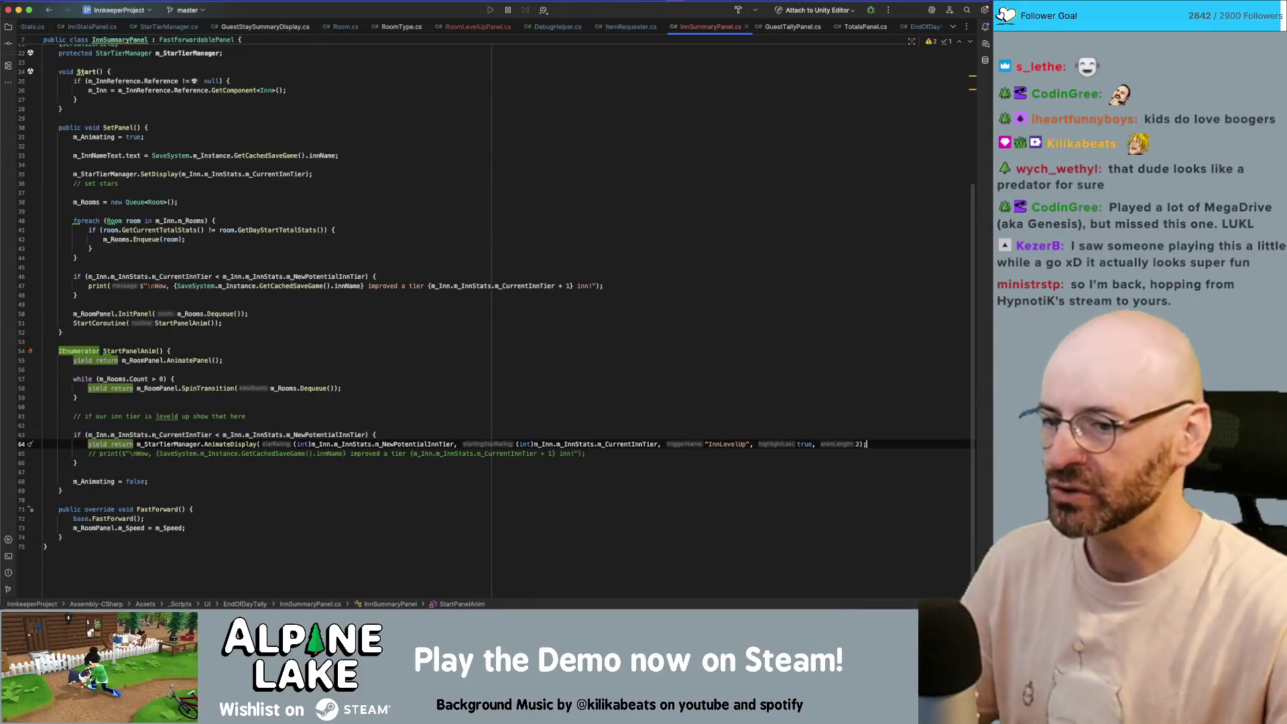
pyautogui.click(746, 325)
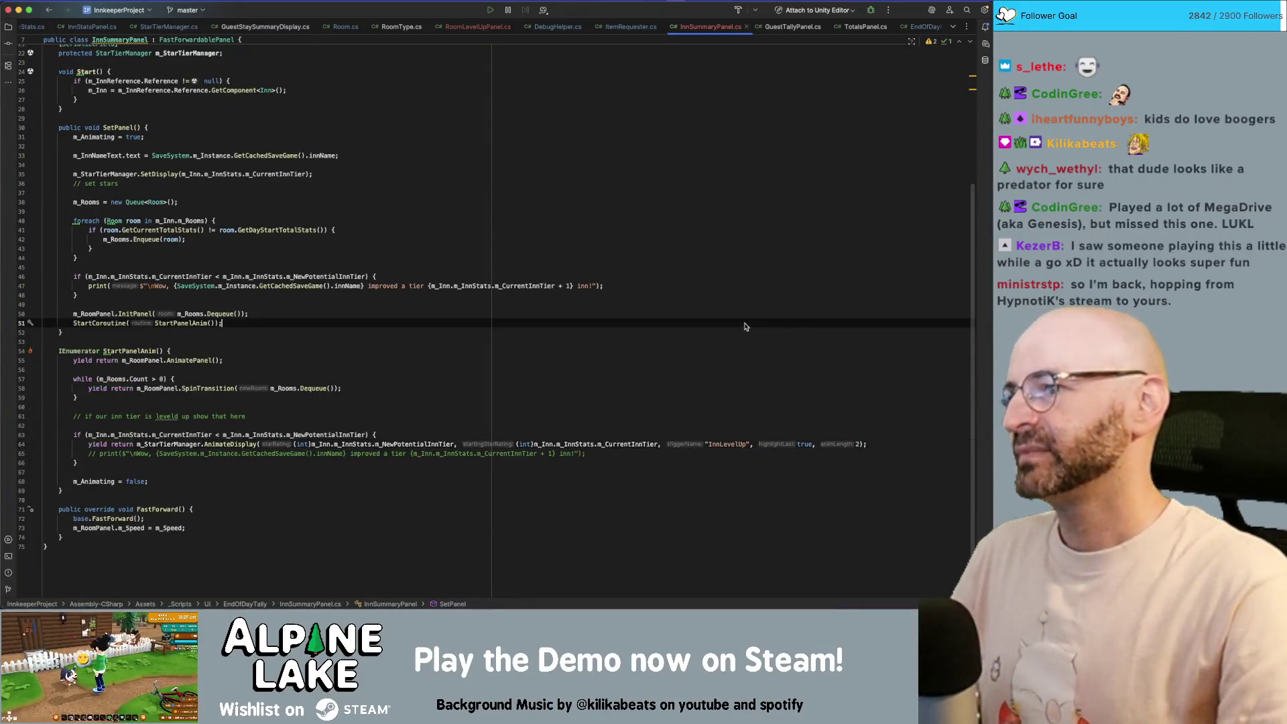
pyautogui.press('super+Tab')
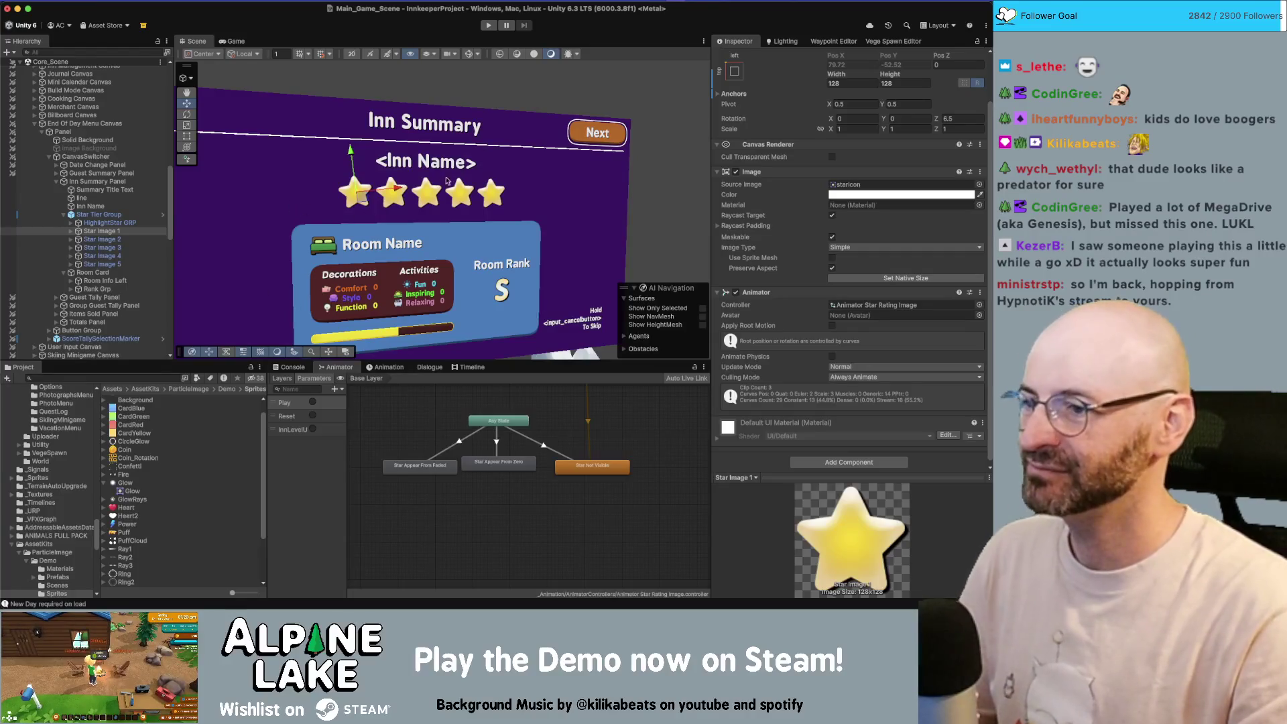
# - Wait for Unity to compile scripts and reload the domain, then go back to Rider
pyautogui.scroll(-5, 429, 181)
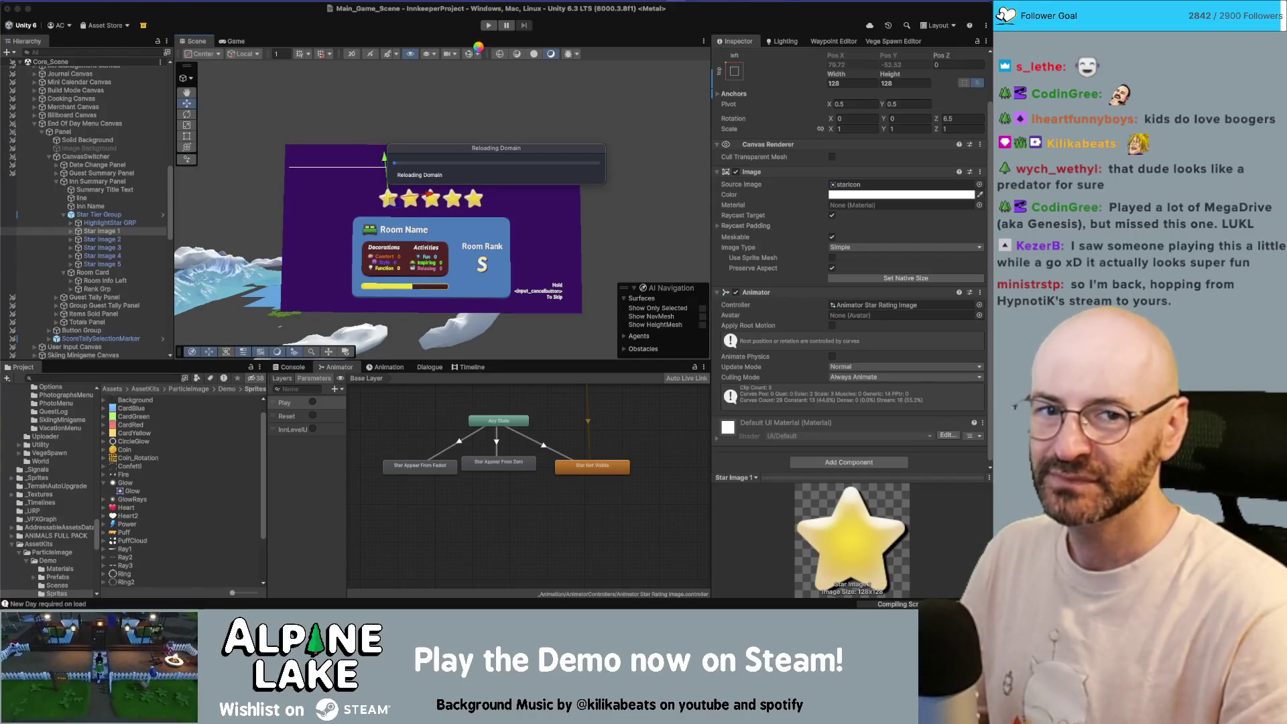
pyautogui.press('super+Tab')
pyautogui.scroll(10, 195, 209)
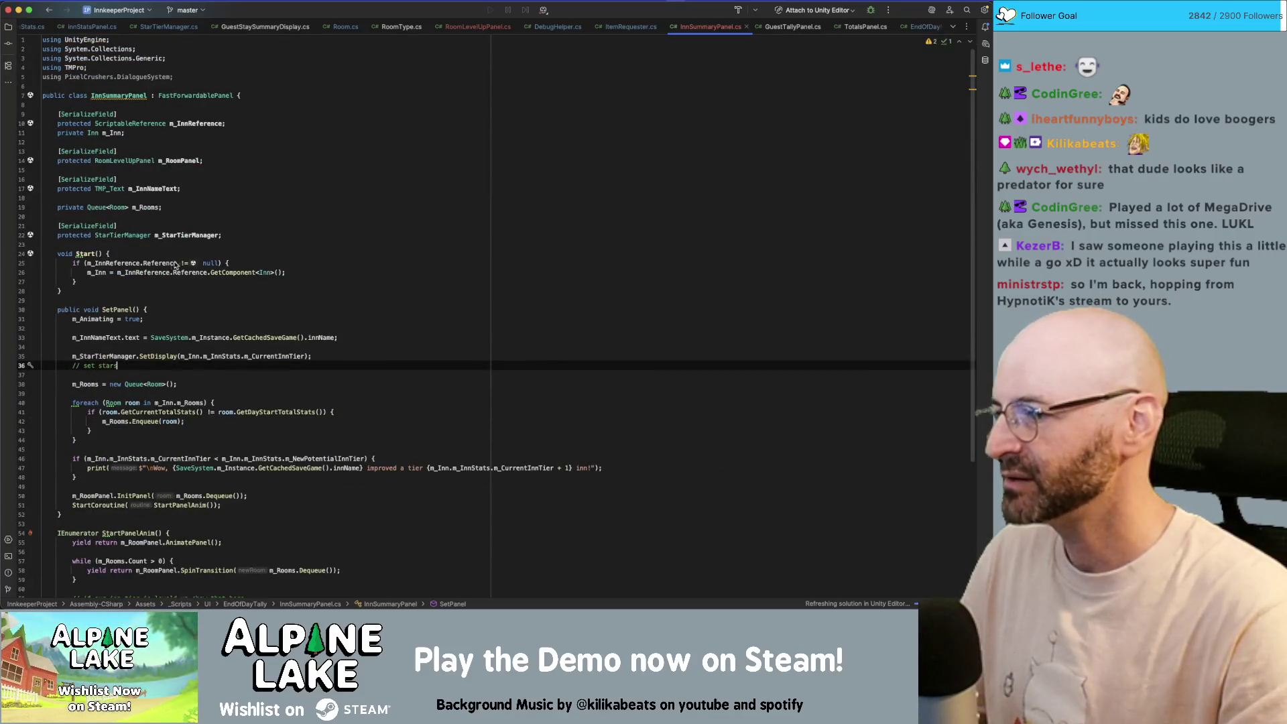
# - Change the '// set star' comment in SetPanel to '// set stars'
pyautogui.write('s')
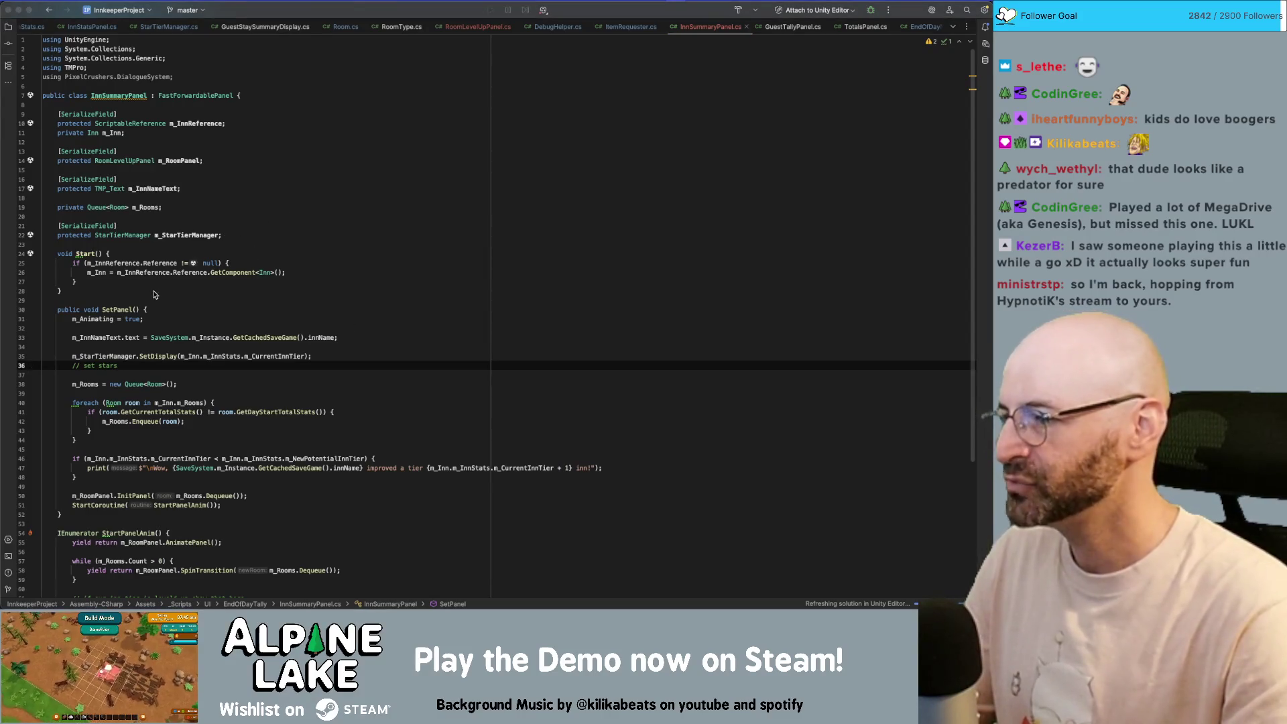
pyautogui.click(344, 179)
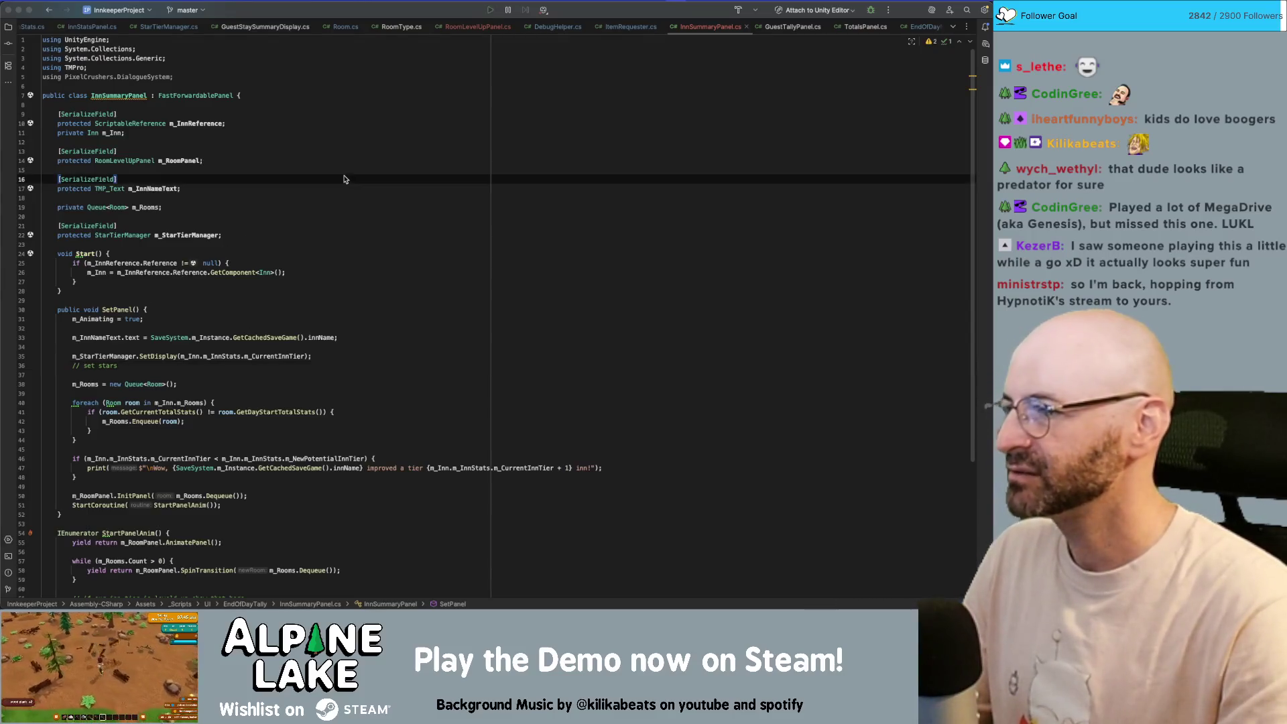
pyautogui.click(335, 161)
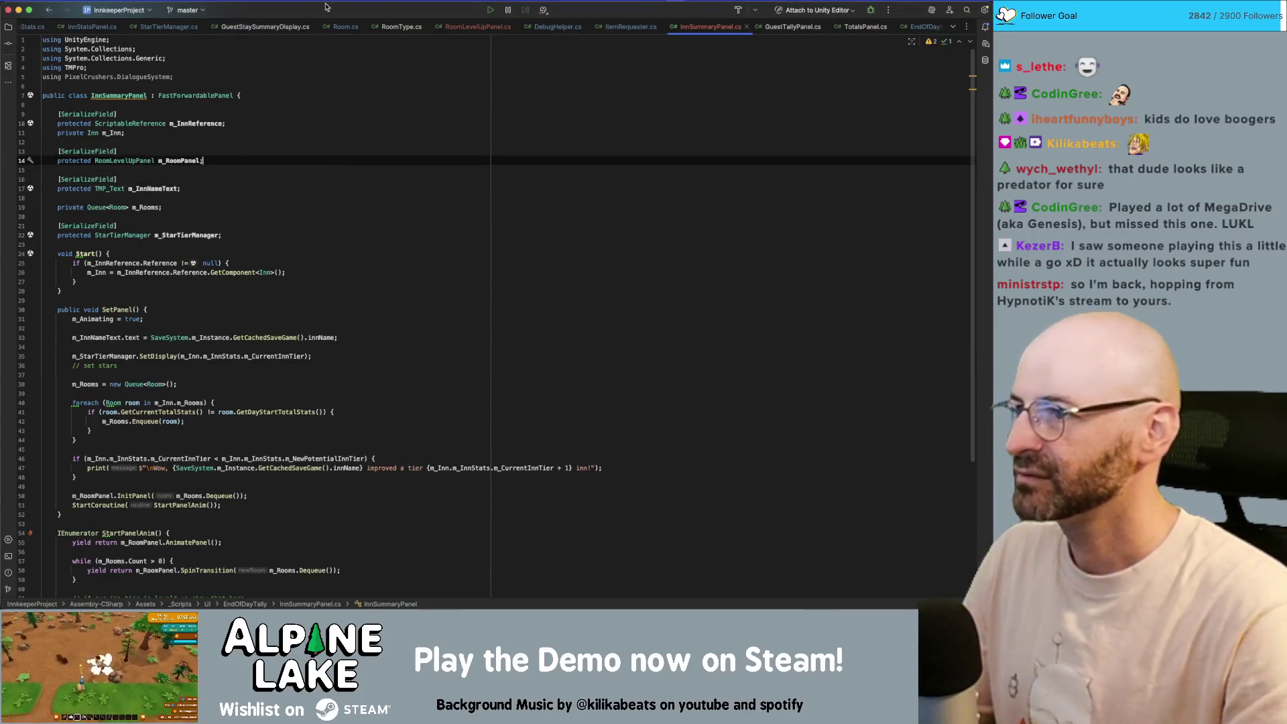
# - Review the Reset method and its trigger call in StarTierManager.cs, then return to Unity
pyautogui.click(168, 27)
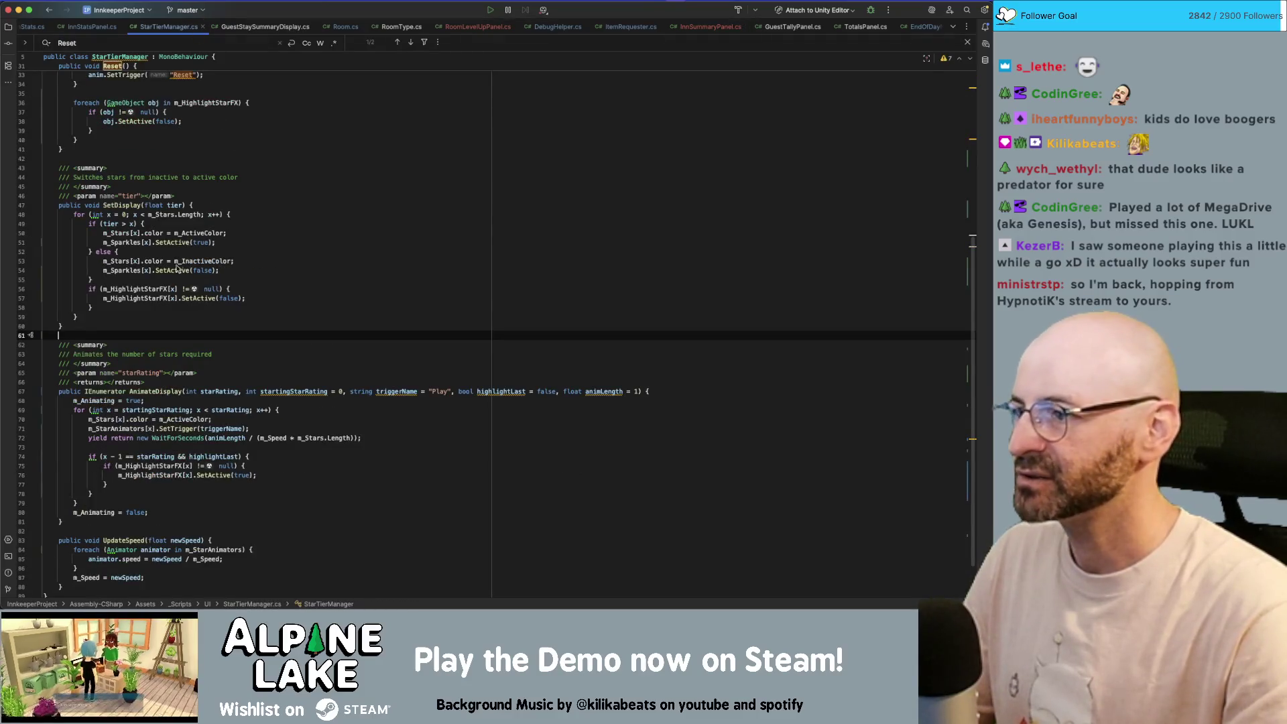
pyautogui.scroll(5, 177, 267)
pyautogui.click(179, 247)
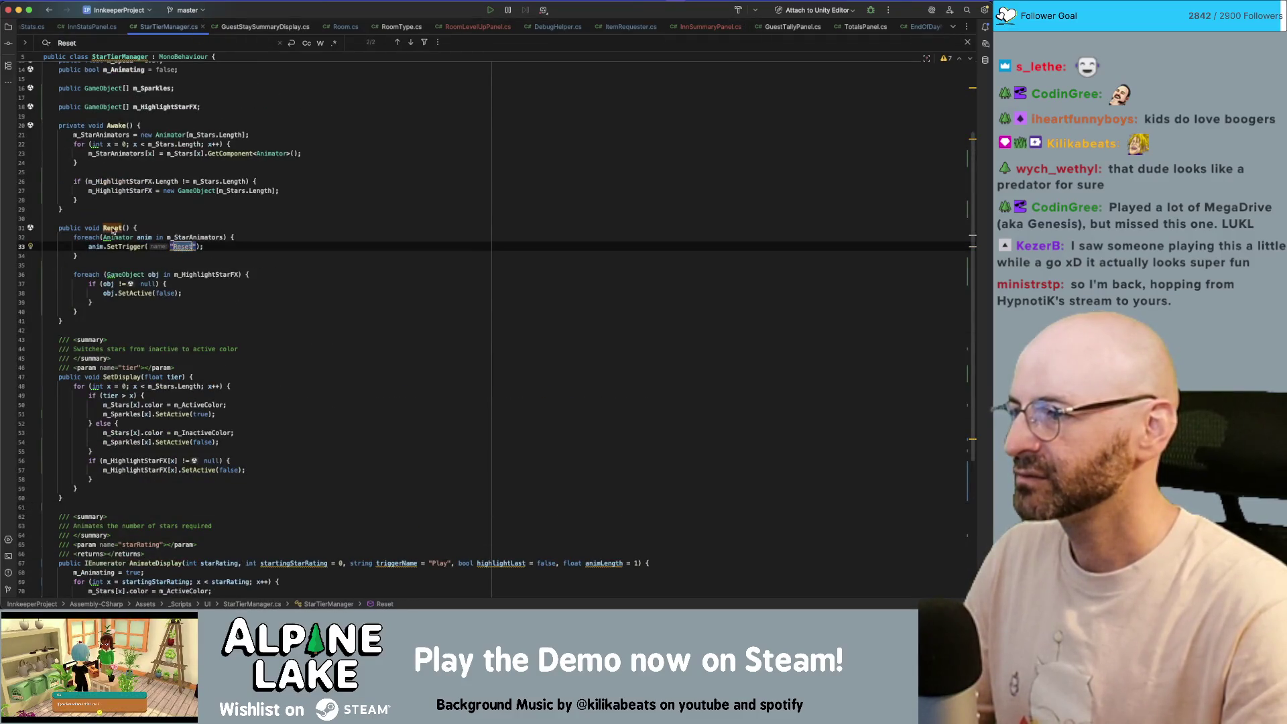
pyautogui.click(112, 227)
pyautogui.scroll(4, 175, 236)
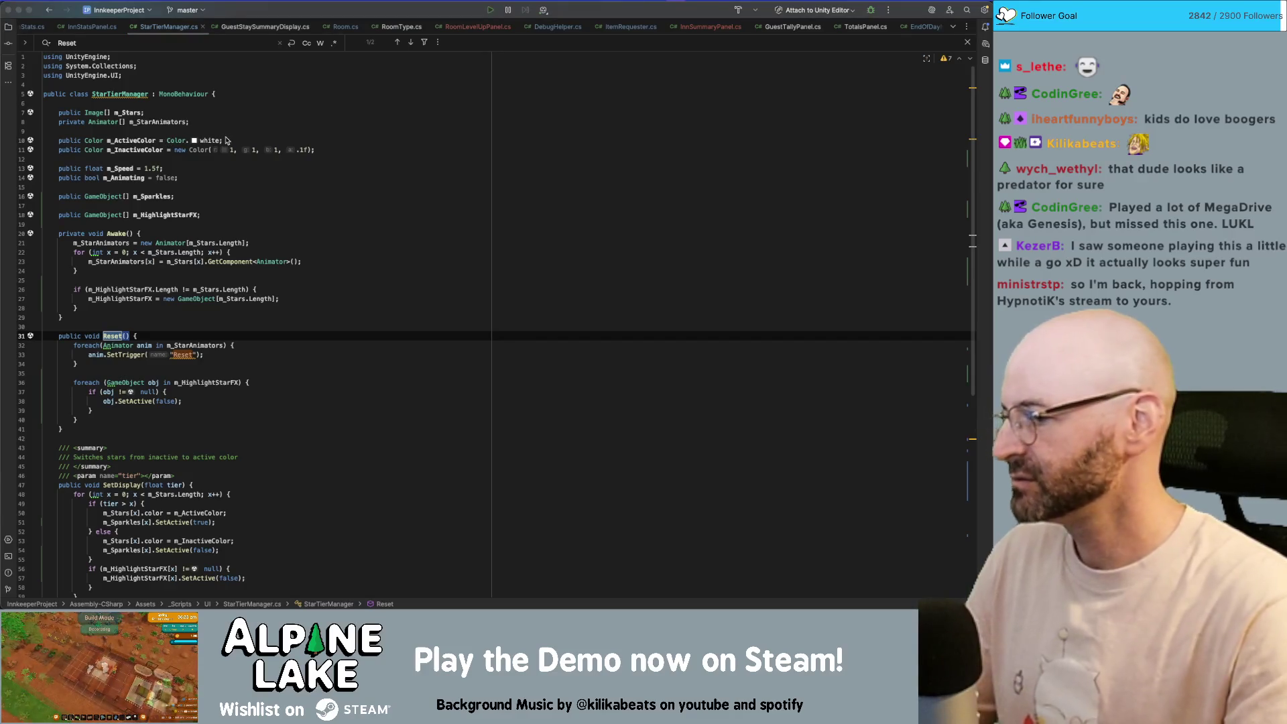
pyautogui.press('super+Tab')
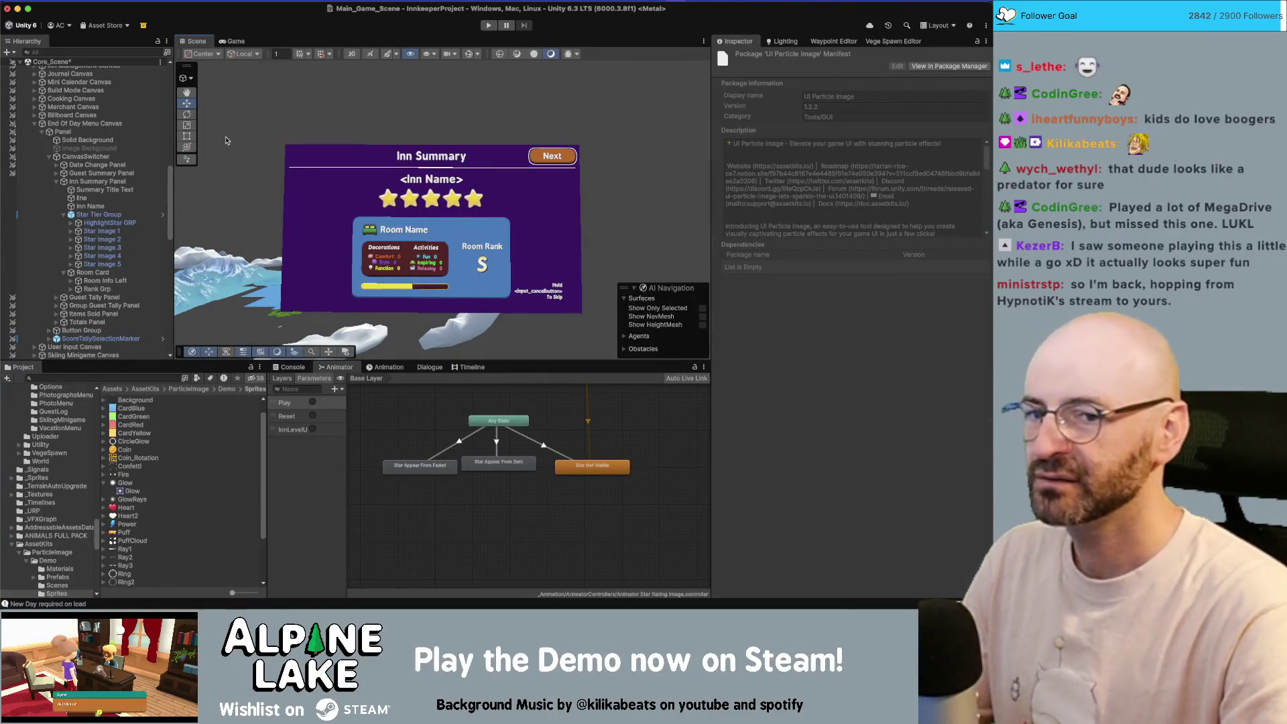
# - Inspect Star Tier Group's Star Tier Manager lists, then select the Star Not Visible animator state
pyautogui.click(140, 379)
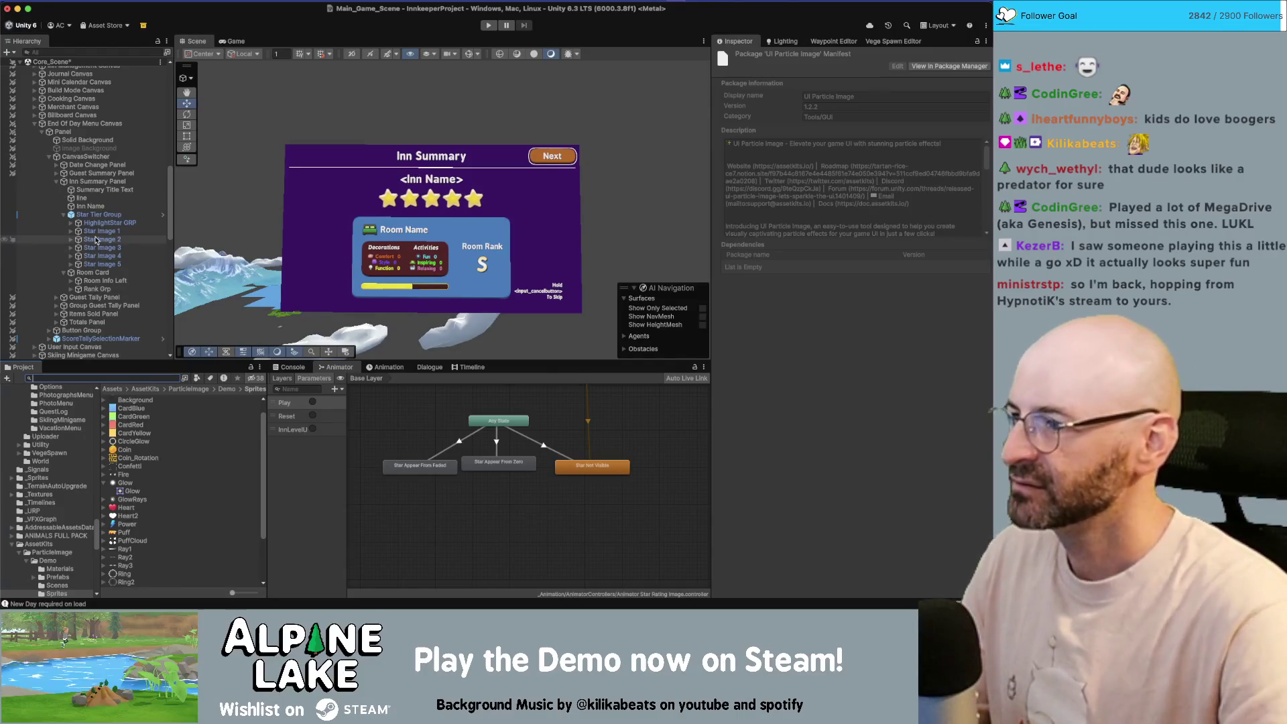
pyautogui.click(118, 206)
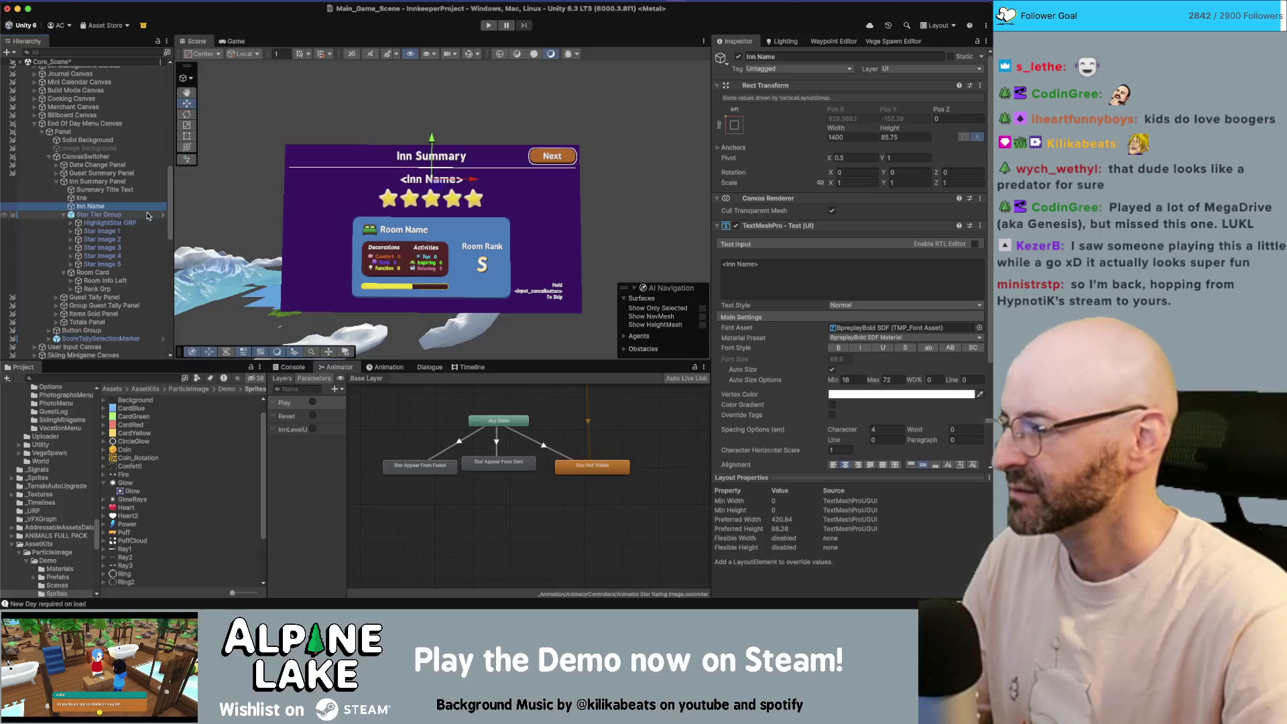
pyautogui.click(139, 215)
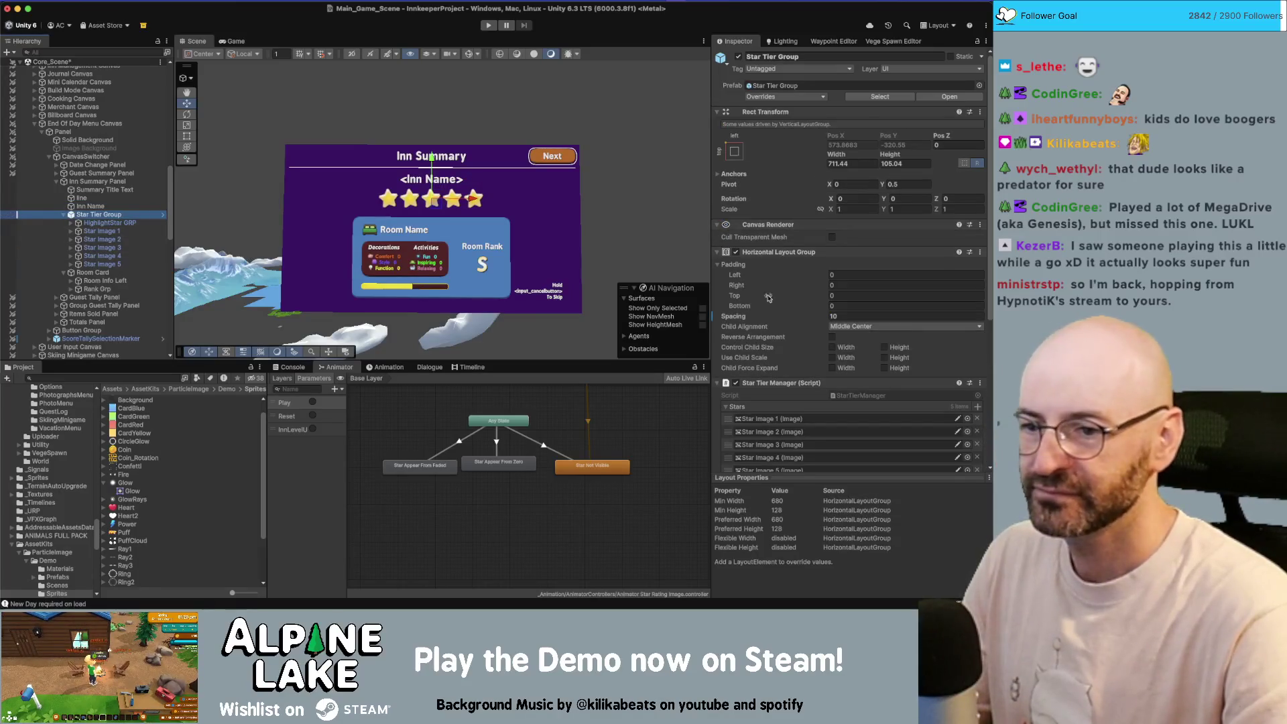
pyautogui.scroll(-3, 767, 309)
pyautogui.scroll(-3, 766, 308)
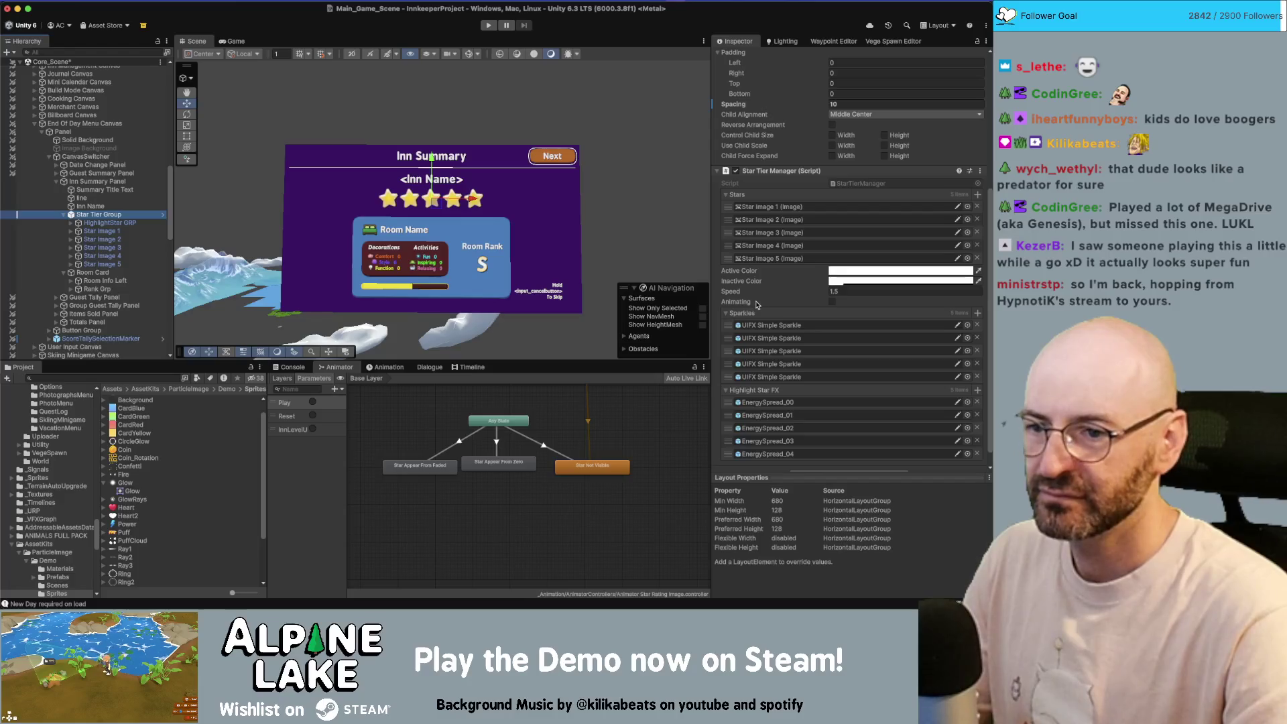
pyautogui.scroll(1, 755, 303)
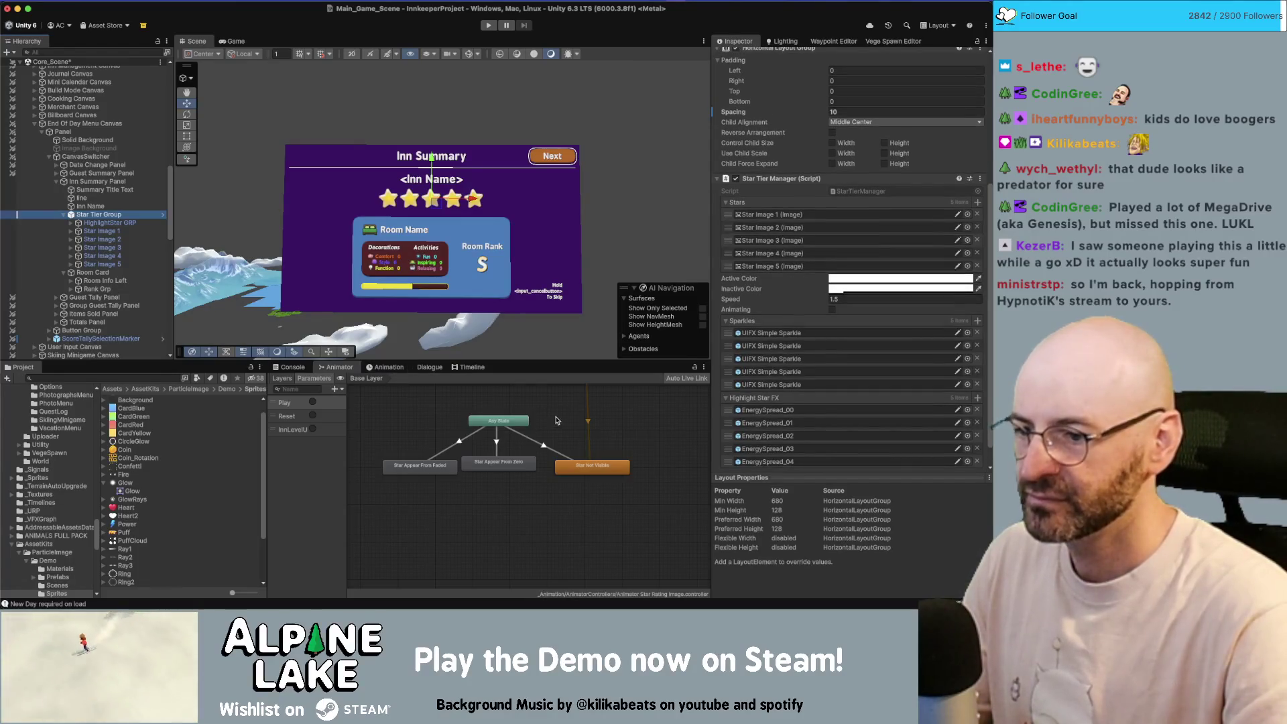
pyautogui.moveTo(558, 421); pyautogui.dragTo(479, 488)
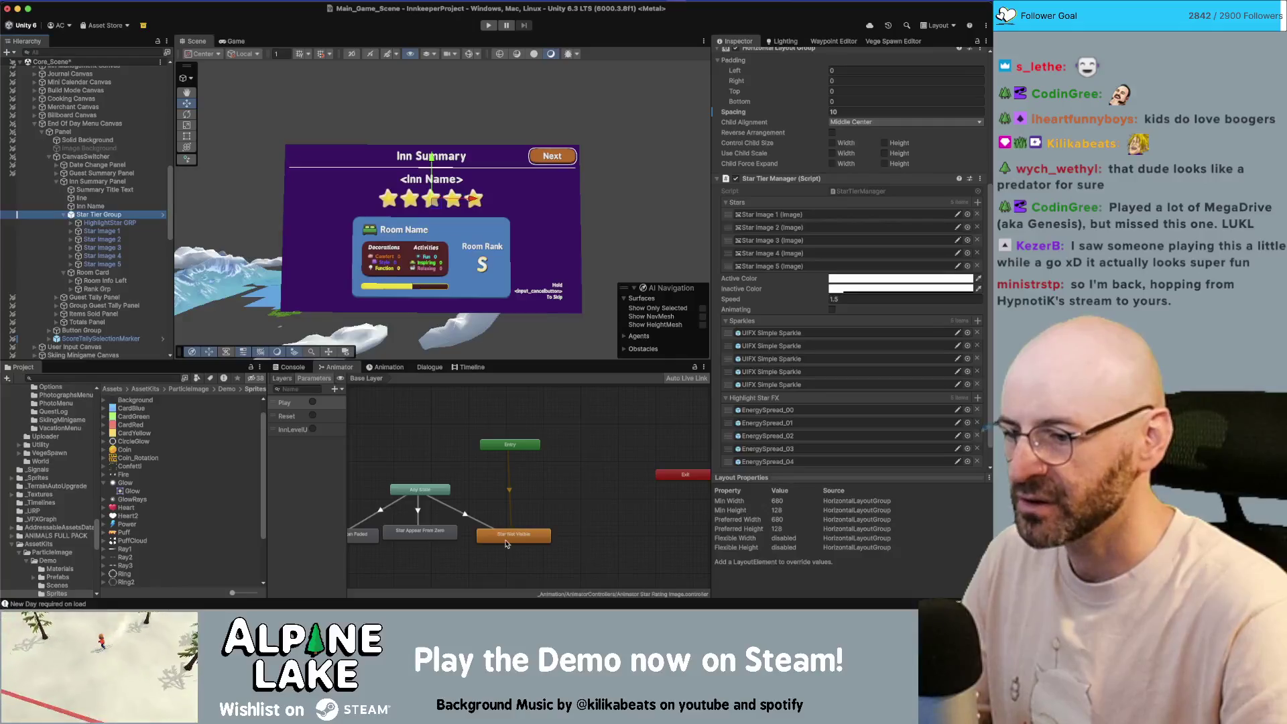
pyautogui.click(533, 534)
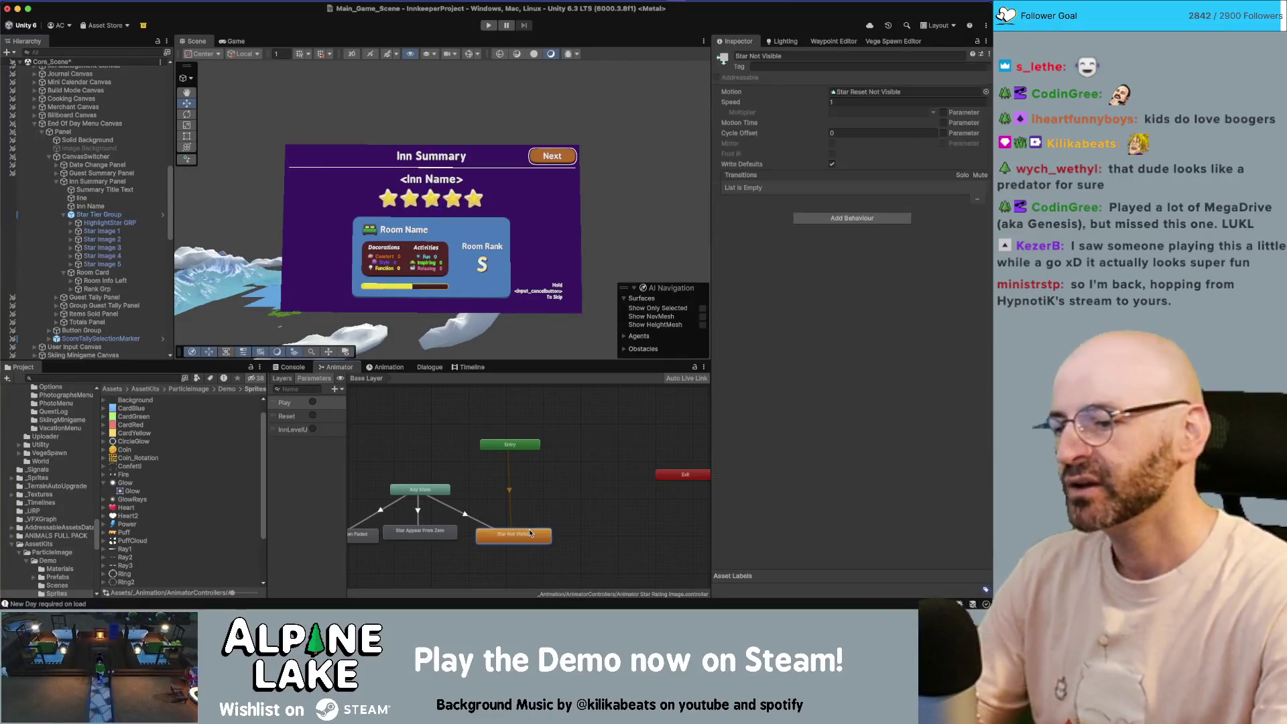
pyautogui.moveTo(537, 499); pyautogui.dragTo(553, 524)
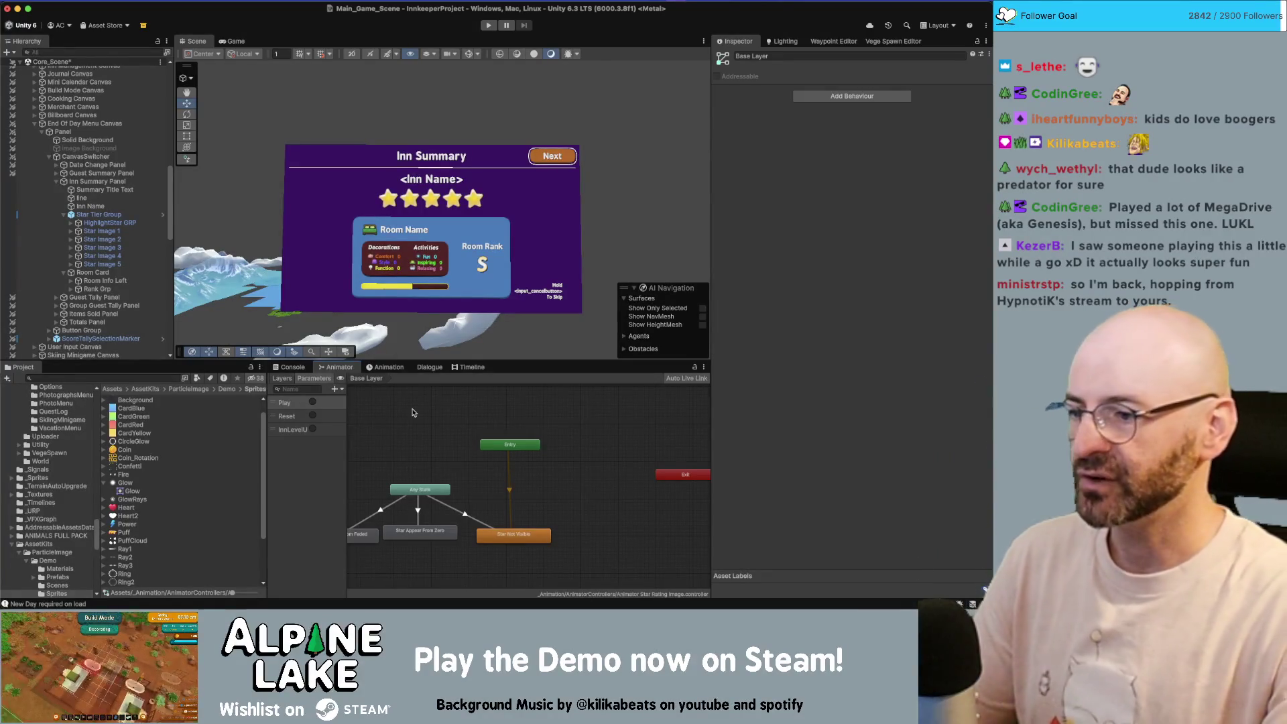
pyautogui.doubleClick(297, 416)
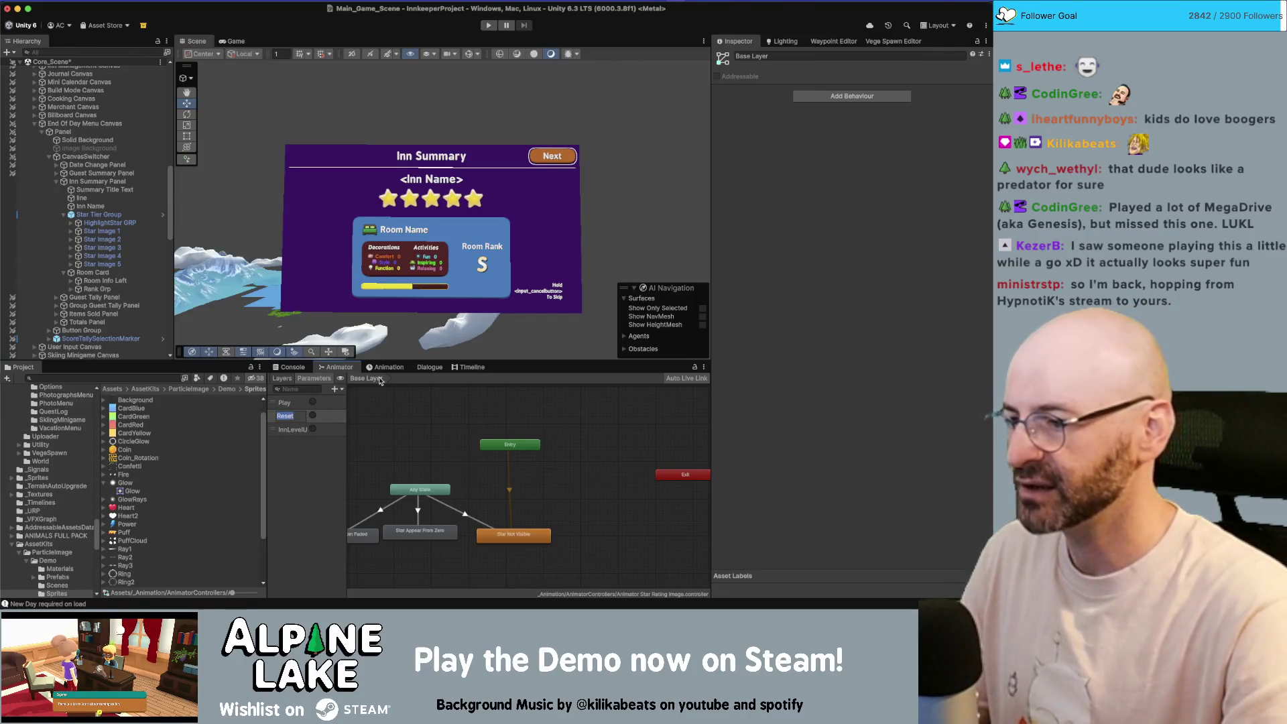
# - Rename the Reset trigger to IdleNotVisible and add a new IdleVisible trigger parameter
pyautogui.press('Return')
pyautogui.click(293, 416)
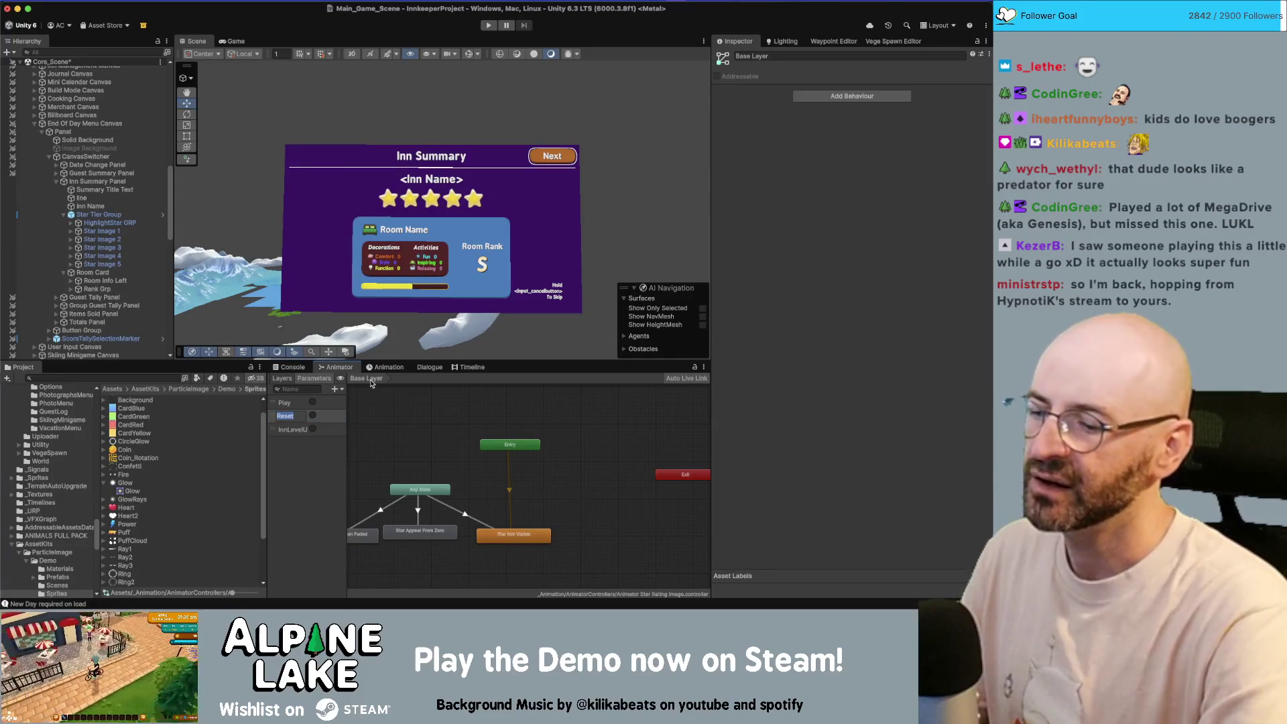
pyautogui.write('NotVisible')
pyautogui.press('Return')
pyautogui.click(335, 390)
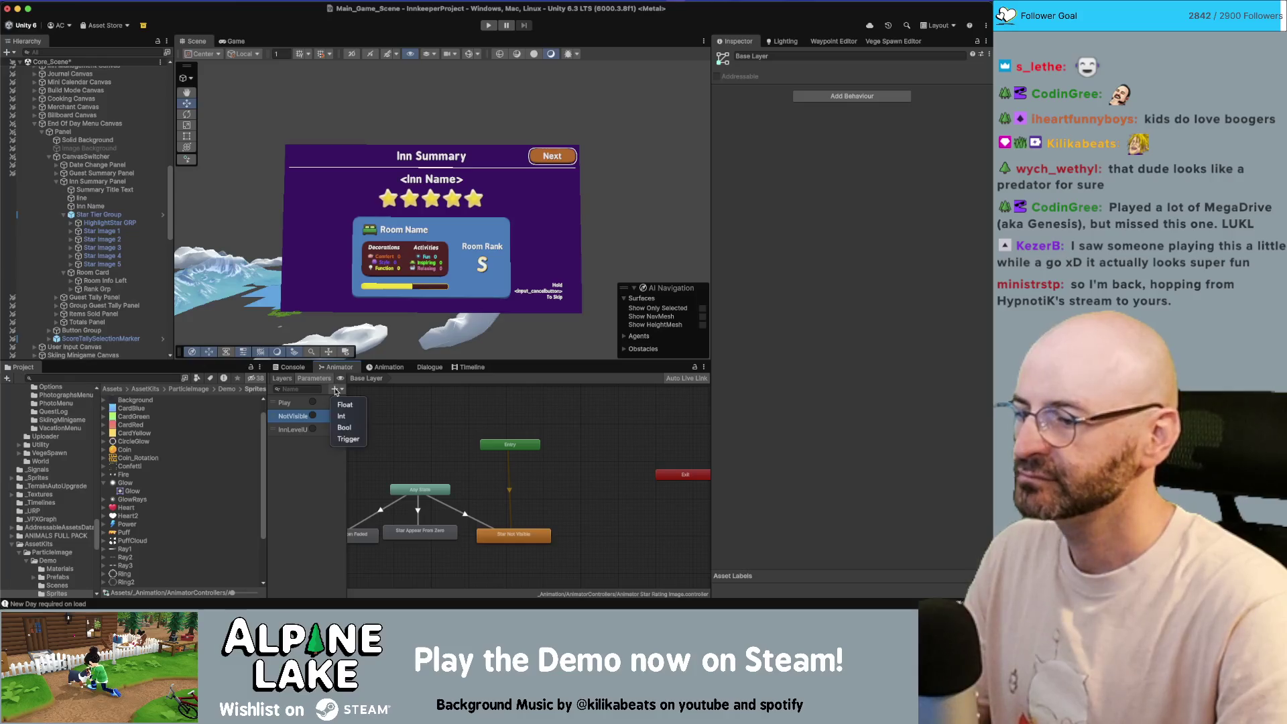
pyautogui.click(349, 439)
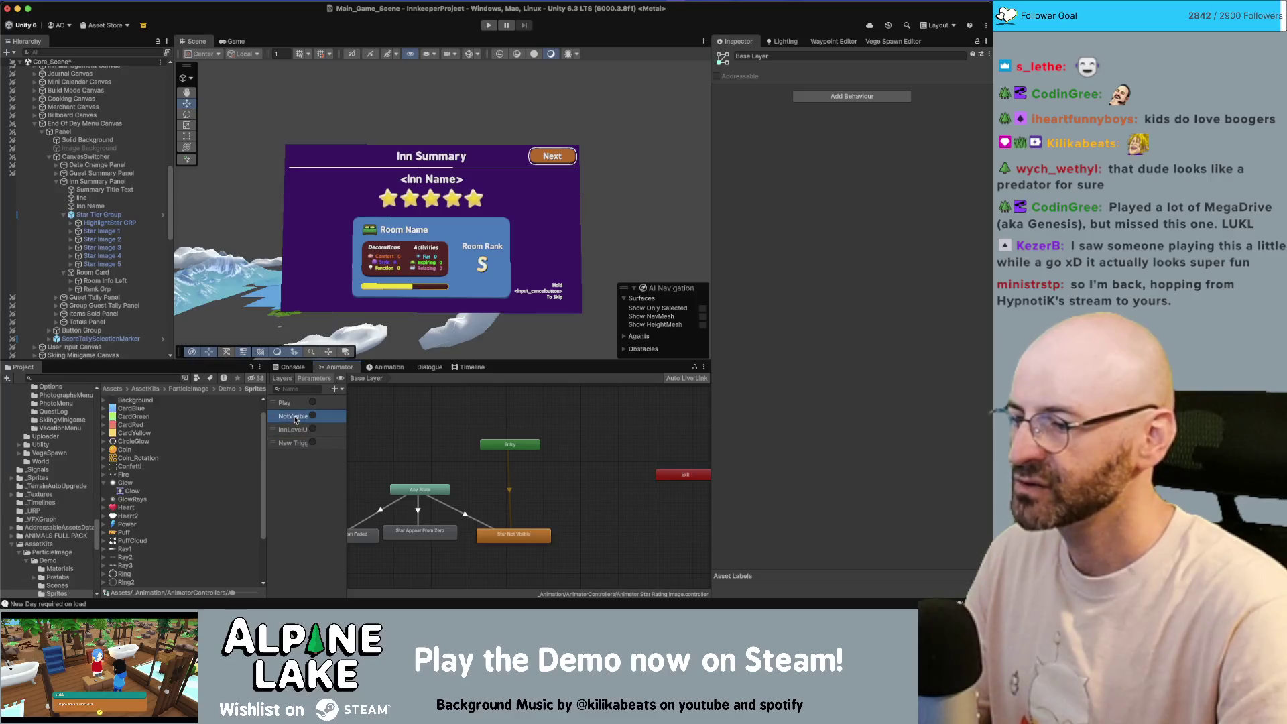
pyautogui.press('Left')
pyautogui.write('Idle')
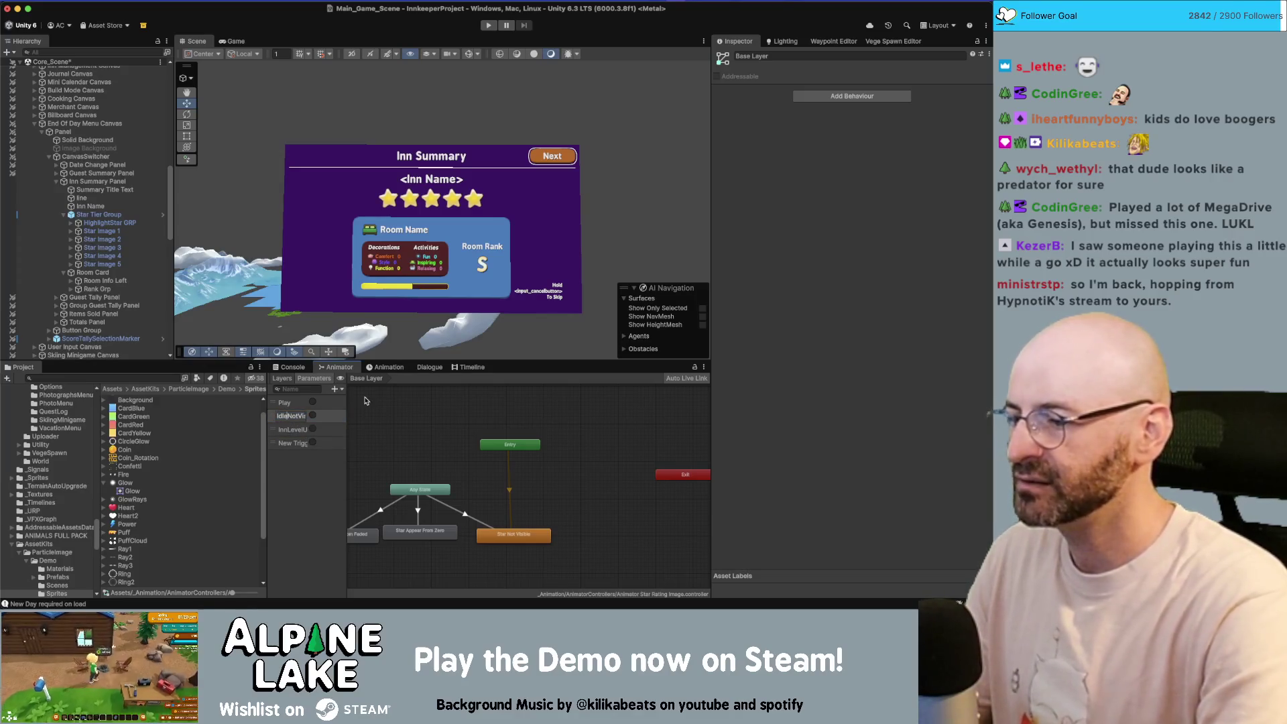
pyautogui.press('Return')
pyautogui.doubleClick(299, 444)
pyautogui.write('IdleVisible')
pyautogui.press('Return')
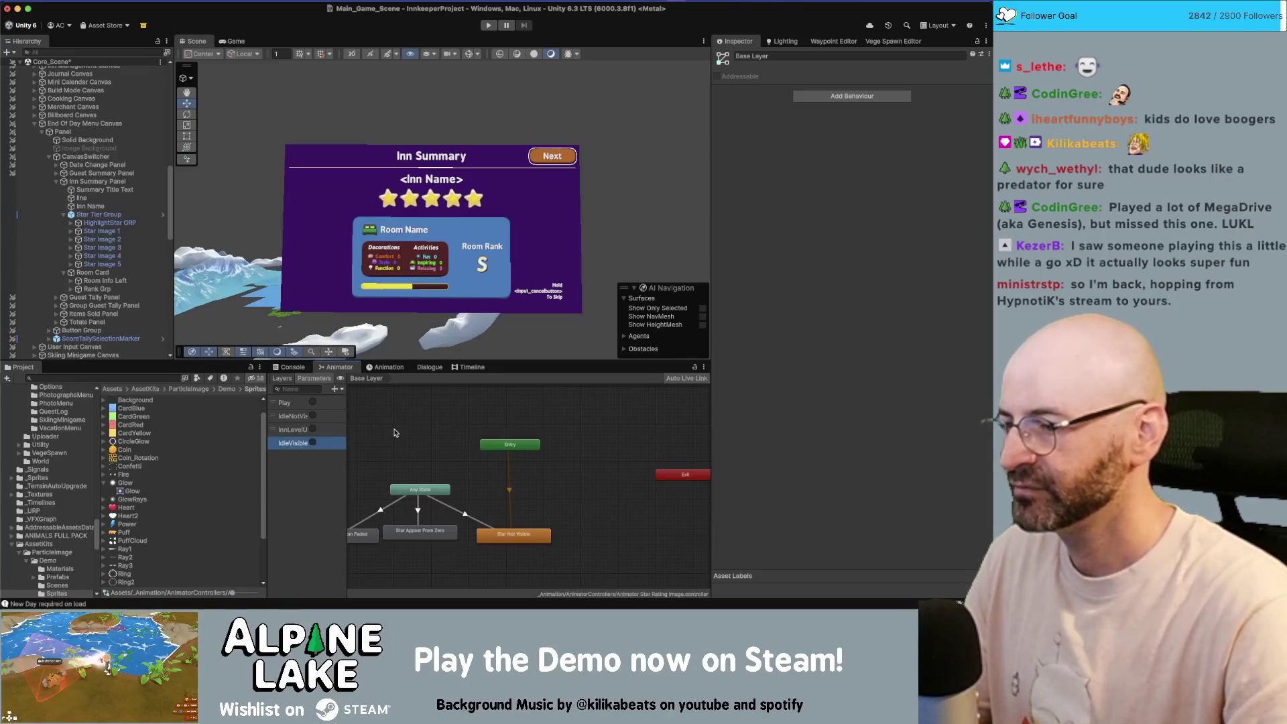
# - Duplicate the Star Not Visible state's Star Reset Not Visible clip in the Project
pyautogui.click(537, 536)
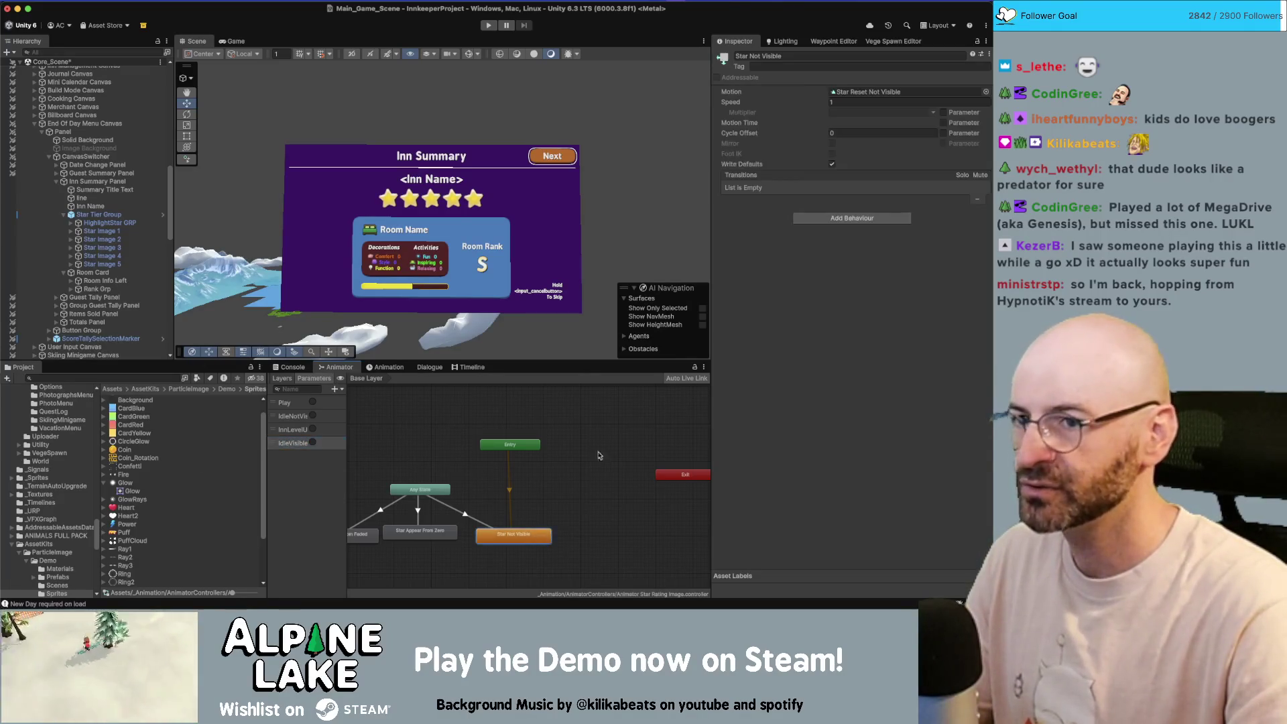
pyautogui.click(841, 92)
pyautogui.click(141, 501)
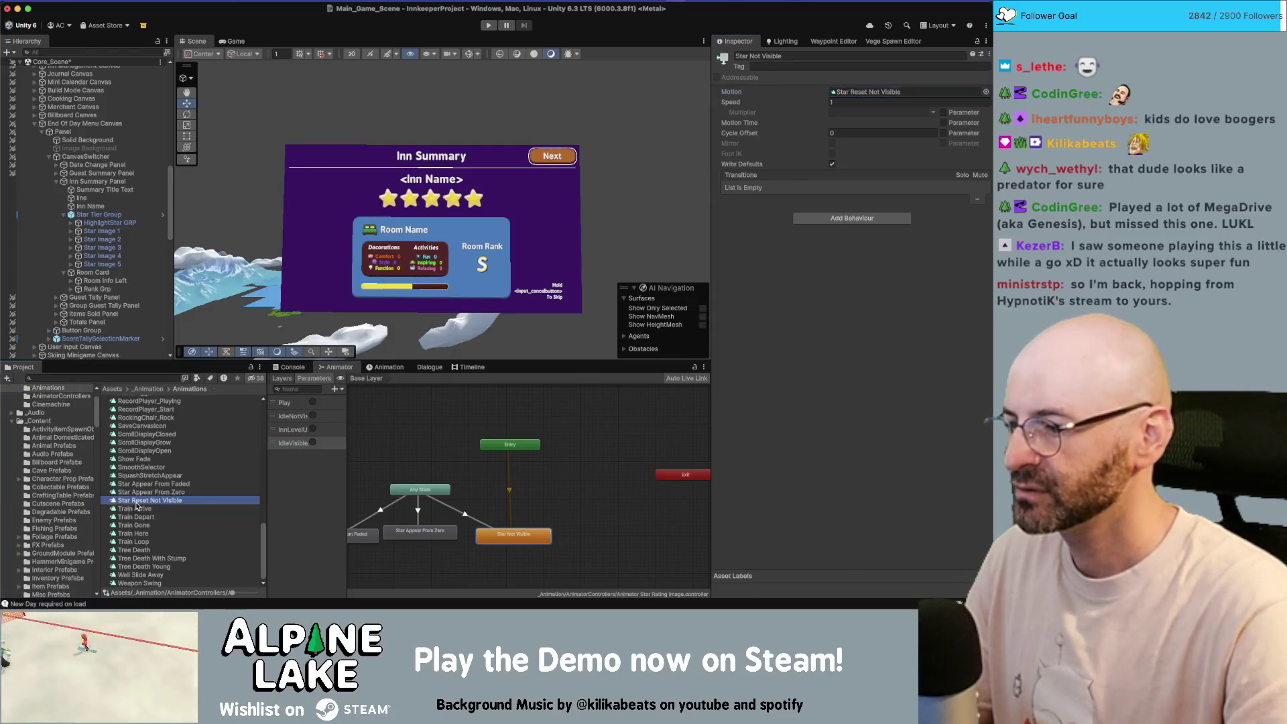
pyautogui.press('super+d')
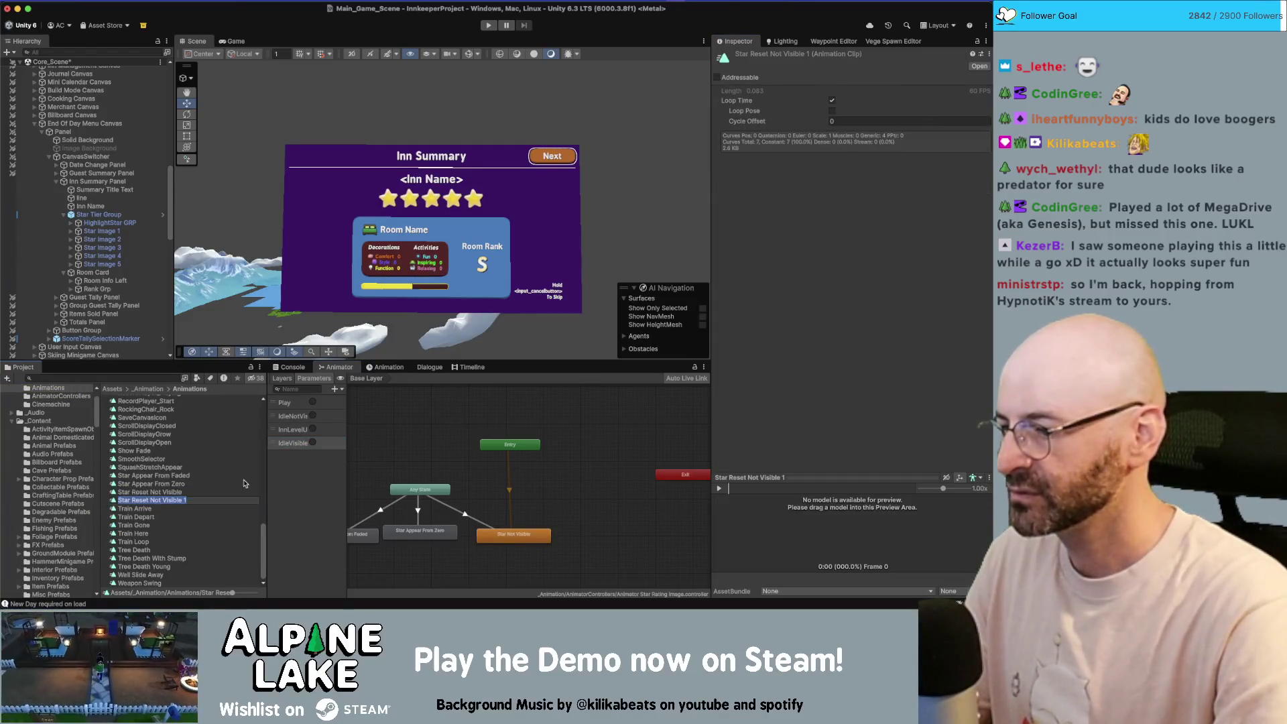
# - Rename the duplicated star clip to Star Idle Visible
pyautogui.write('Idl')
pyautogui.press('Return')
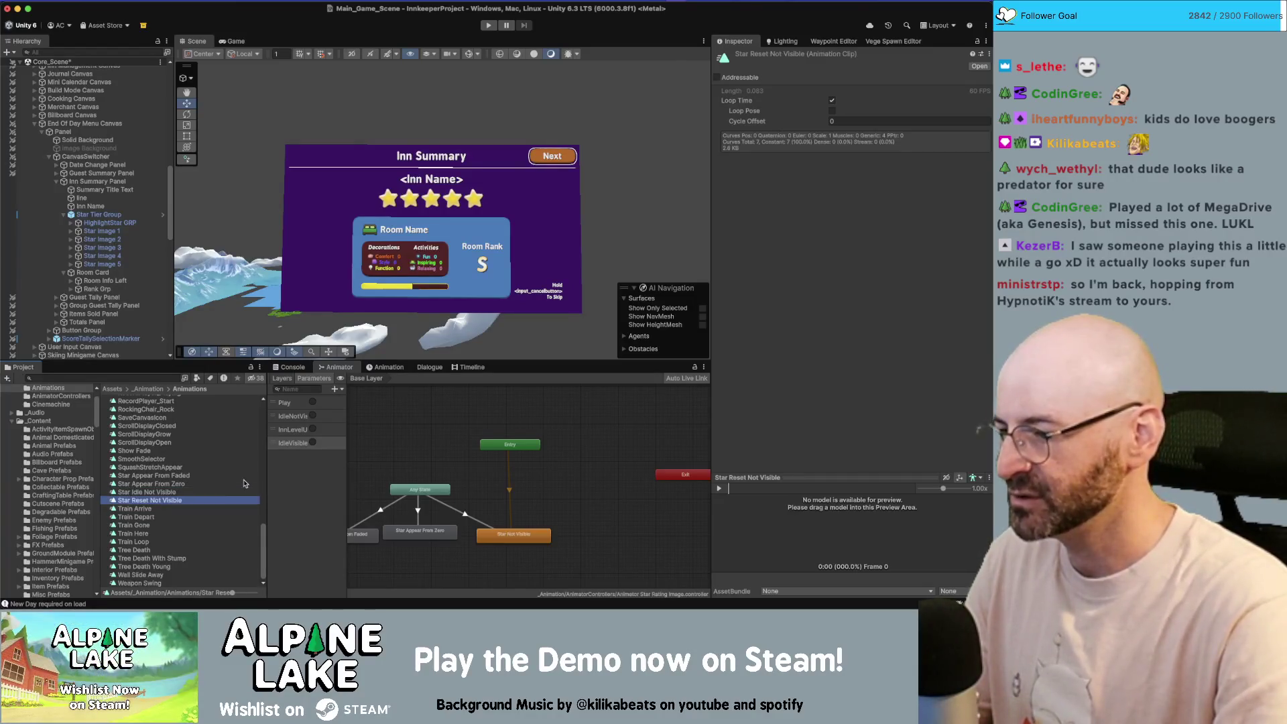
pyautogui.write('Id')
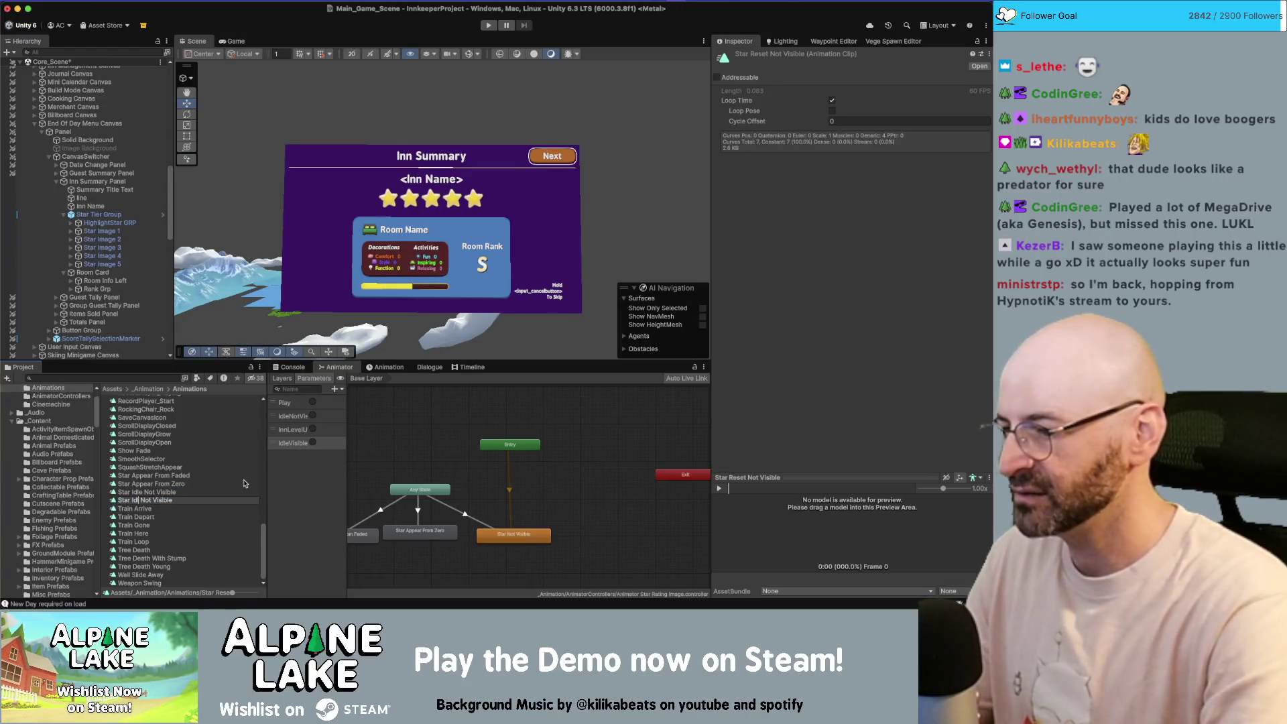
pyautogui.write('le')
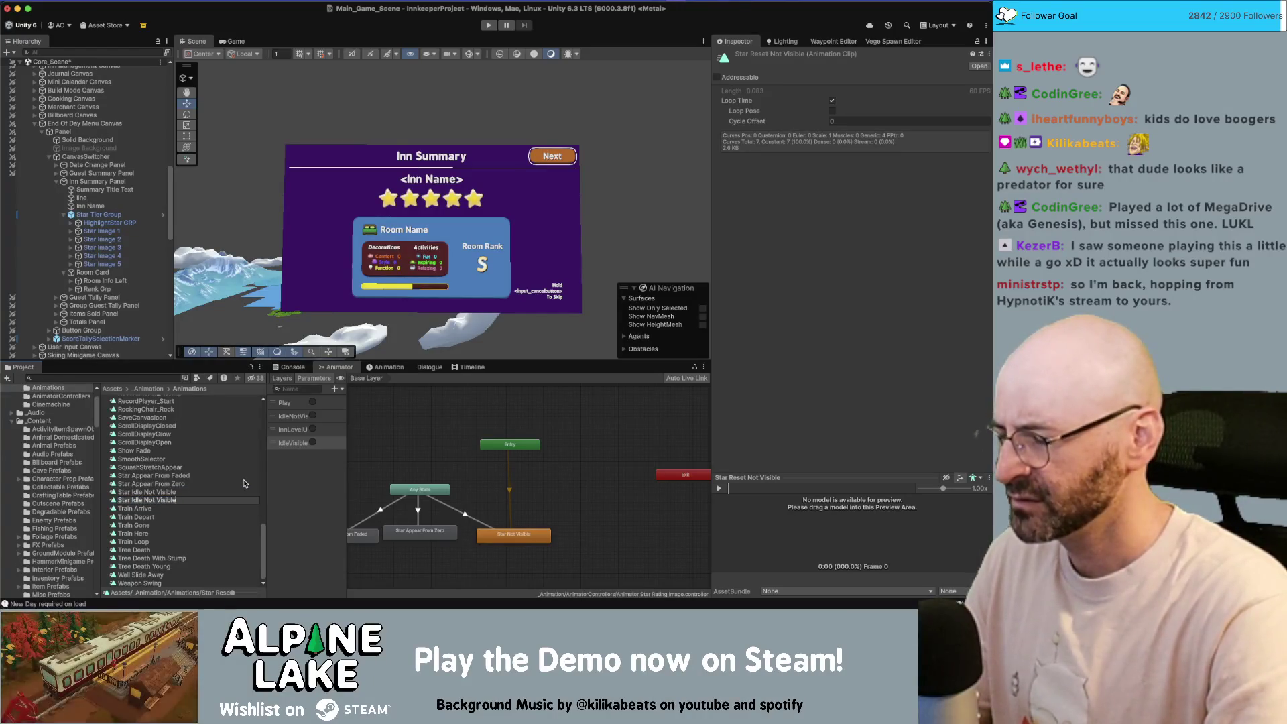
pyautogui.press('Escape')
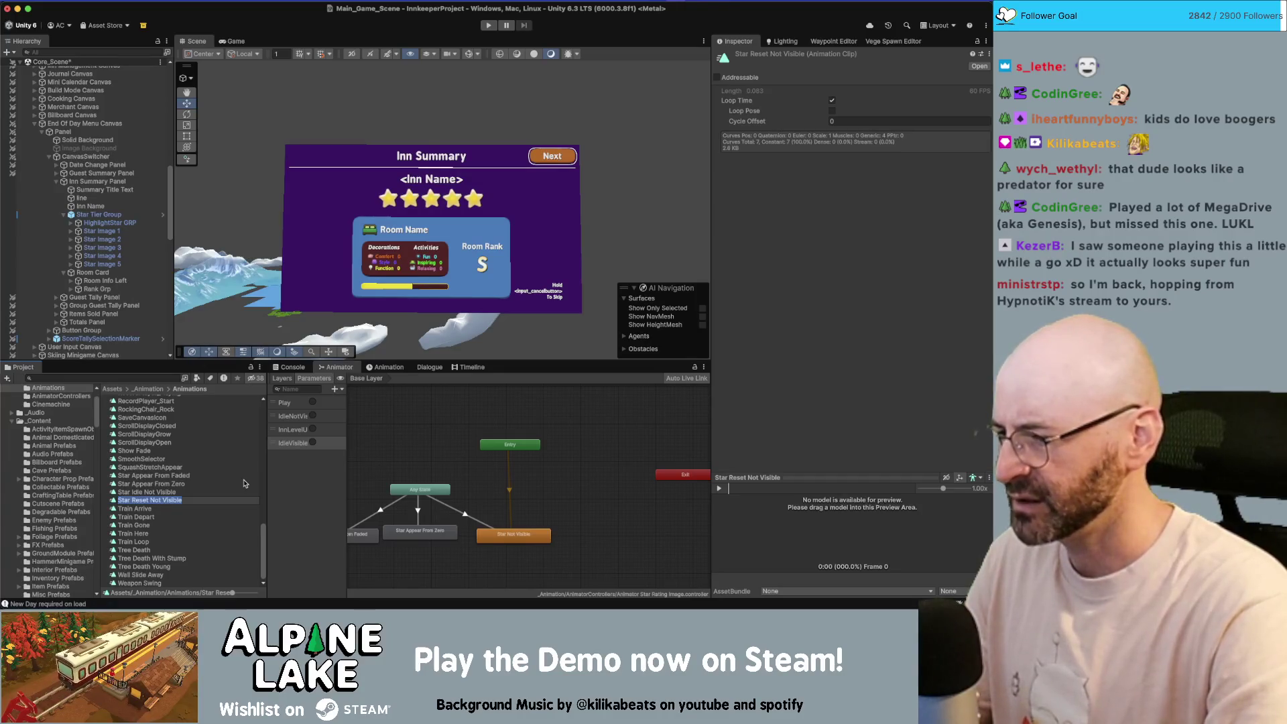
pyautogui.press('Up')
pyautogui.press('Return')
pyautogui.press('BackSpace')
pyautogui.press('BackSpace')
pyautogui.press('BackSpace')
pyautogui.press('Return')
# - Rename the original Star Reset Not Visible clip to Star Idle Not Visible
pyautogui.press('Down')
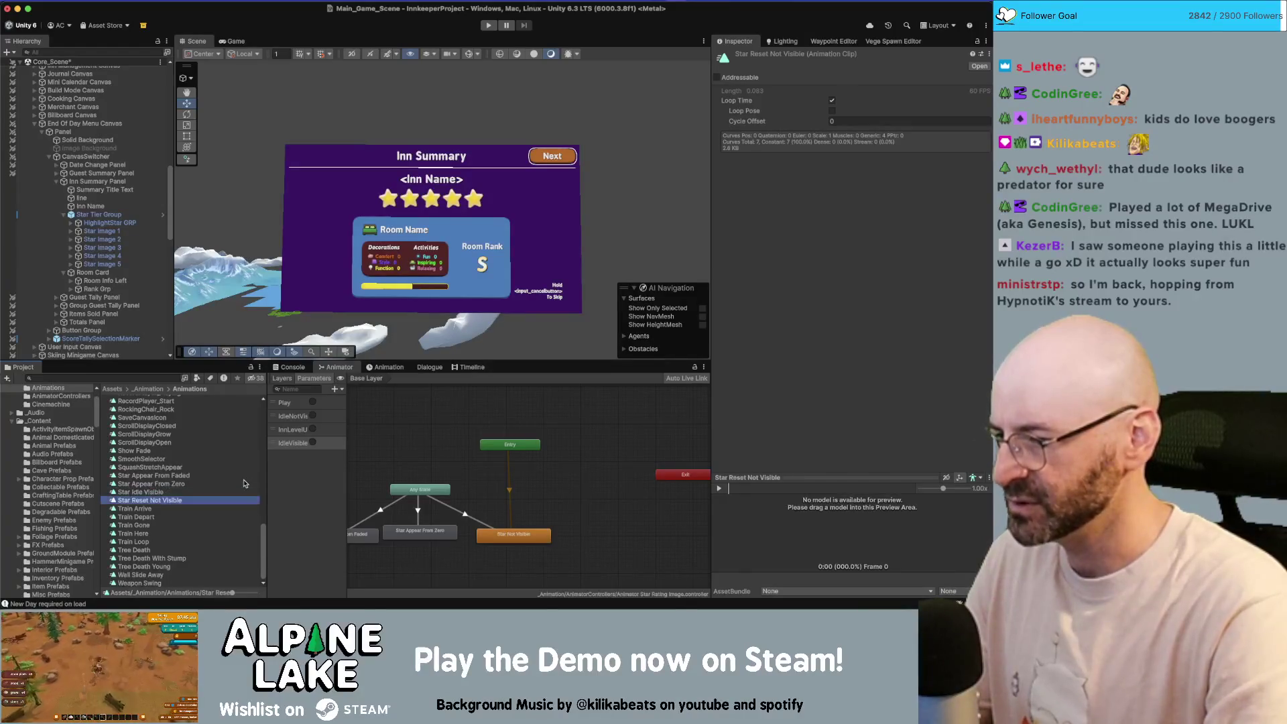
pyautogui.press('Return')
pyautogui.press('Delete')
pyautogui.press('Delete')
pyautogui.press('Delete')
pyautogui.write('Idle')
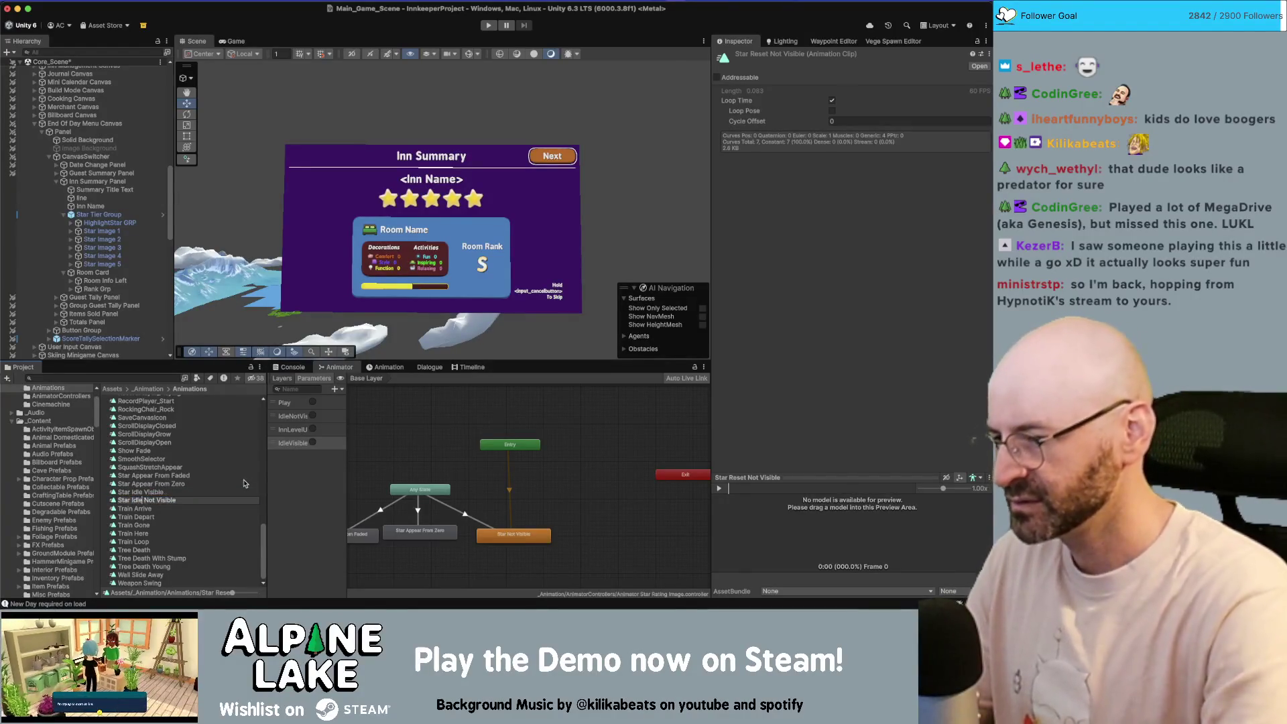
pyautogui.press('Return')
pyautogui.click(427, 481)
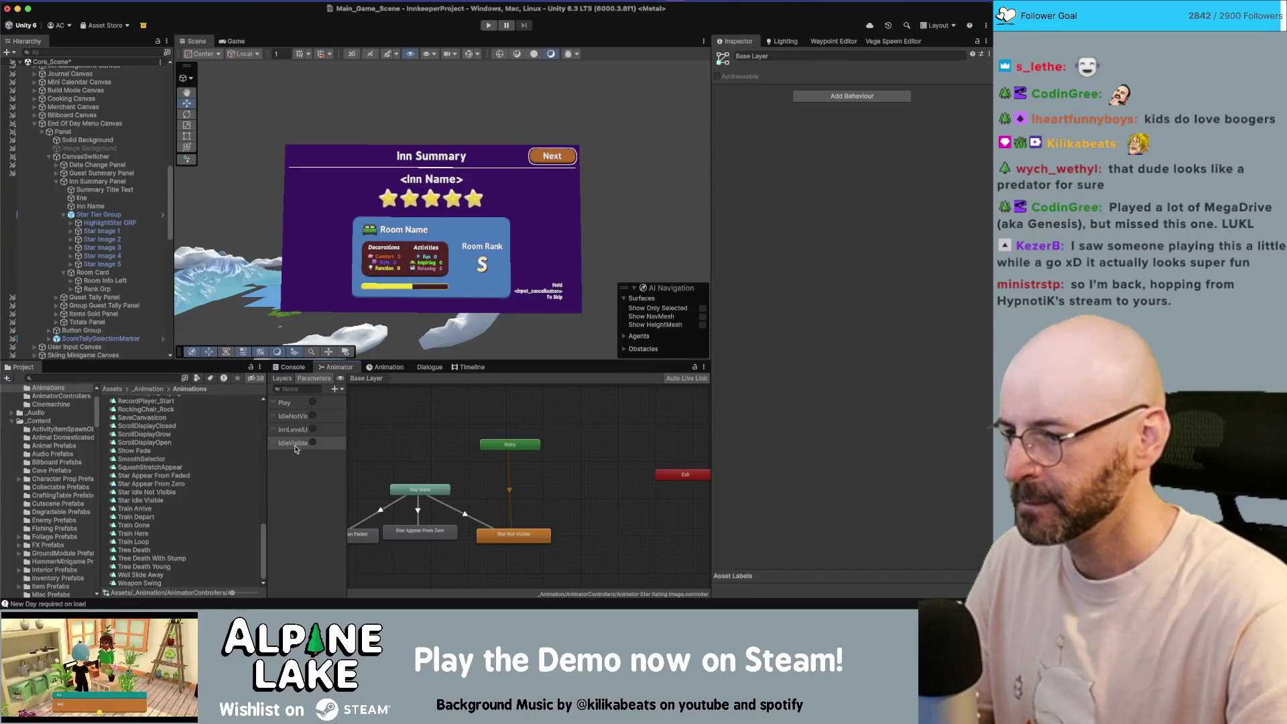
# - Duplicate the Star Not Visible state and assign it the Star Idle Visible clip
pyautogui.rightClick(513, 444)
pyautogui.click(544, 416)
pyautogui.click(432, 490)
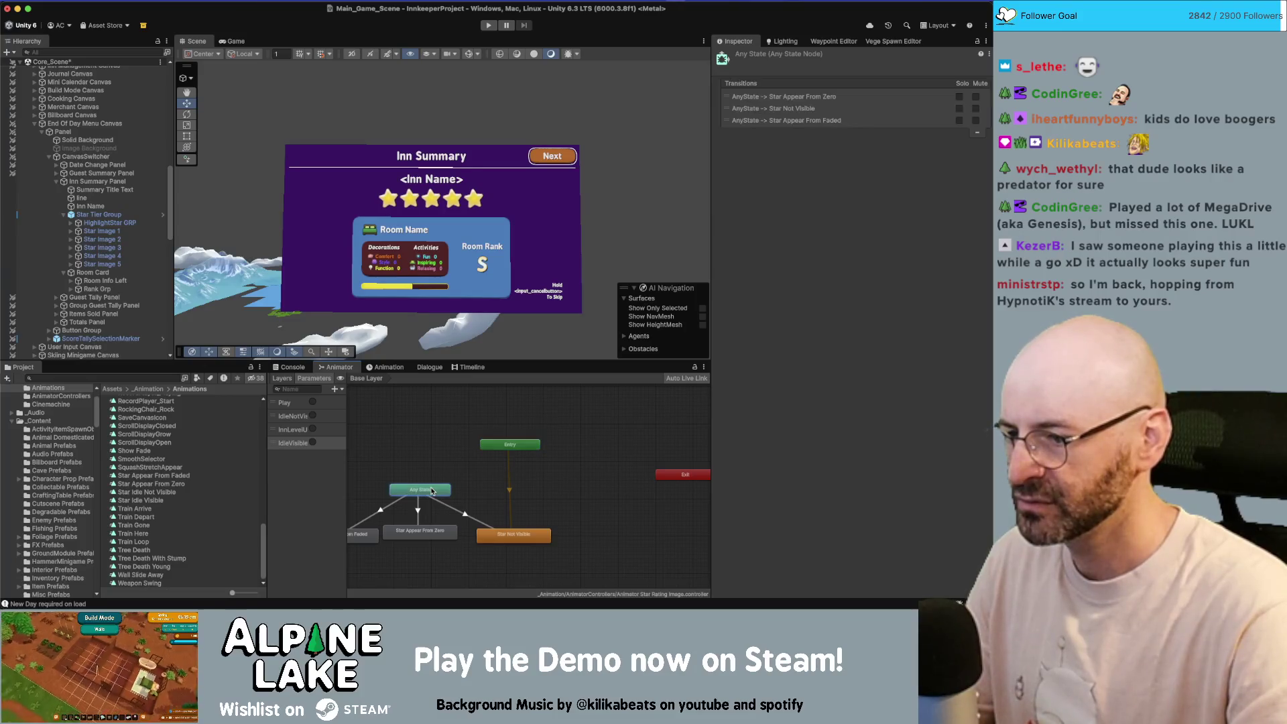
pyautogui.click(498, 537)
pyautogui.hotkey('ctrl', 'd')
pyautogui.moveTo(498, 540); pyautogui.dragTo(465, 570)
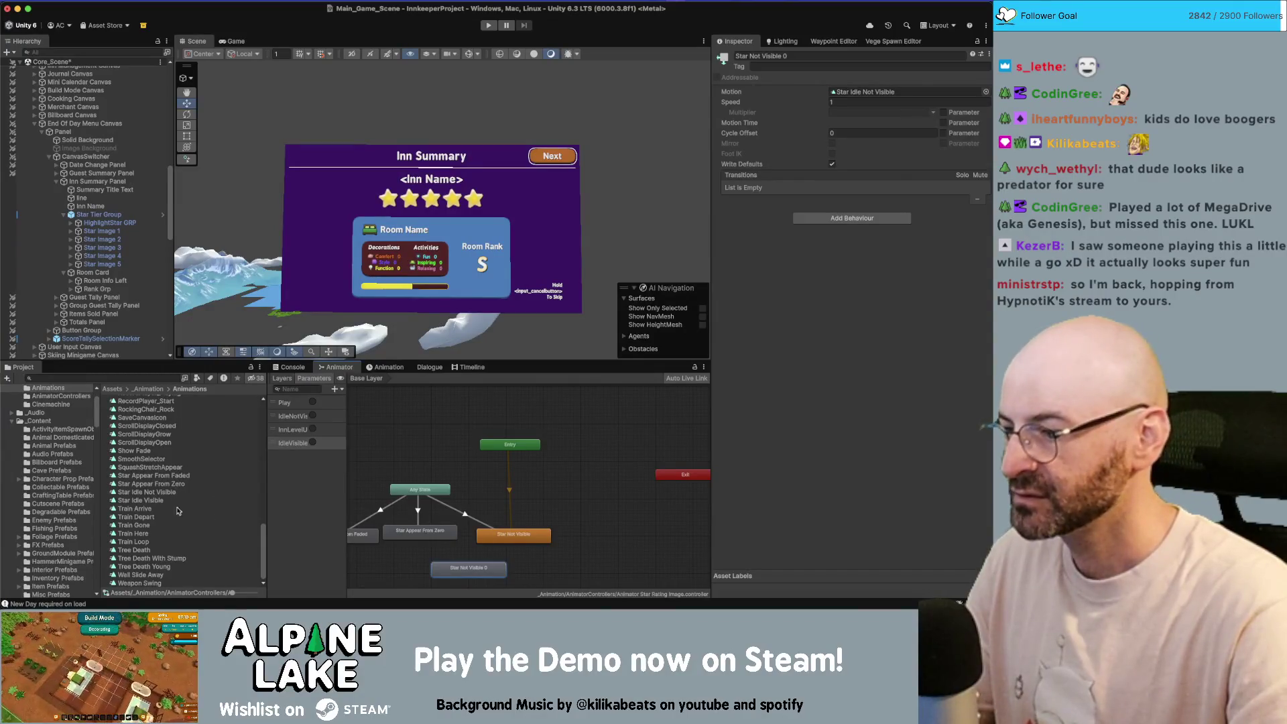
pyautogui.moveTo(159, 503)
pyautogui.mouseDown()
pyautogui.moveTo(469, 302)
pyautogui.moveTo(871, 92)
pyautogui.moveTo(894, 94)
pyautogui.mouseUp()
# - Add an Any State transition to Star Not Visible 0 conditioned on IdleVisible
pyautogui.rightClick(432, 496)
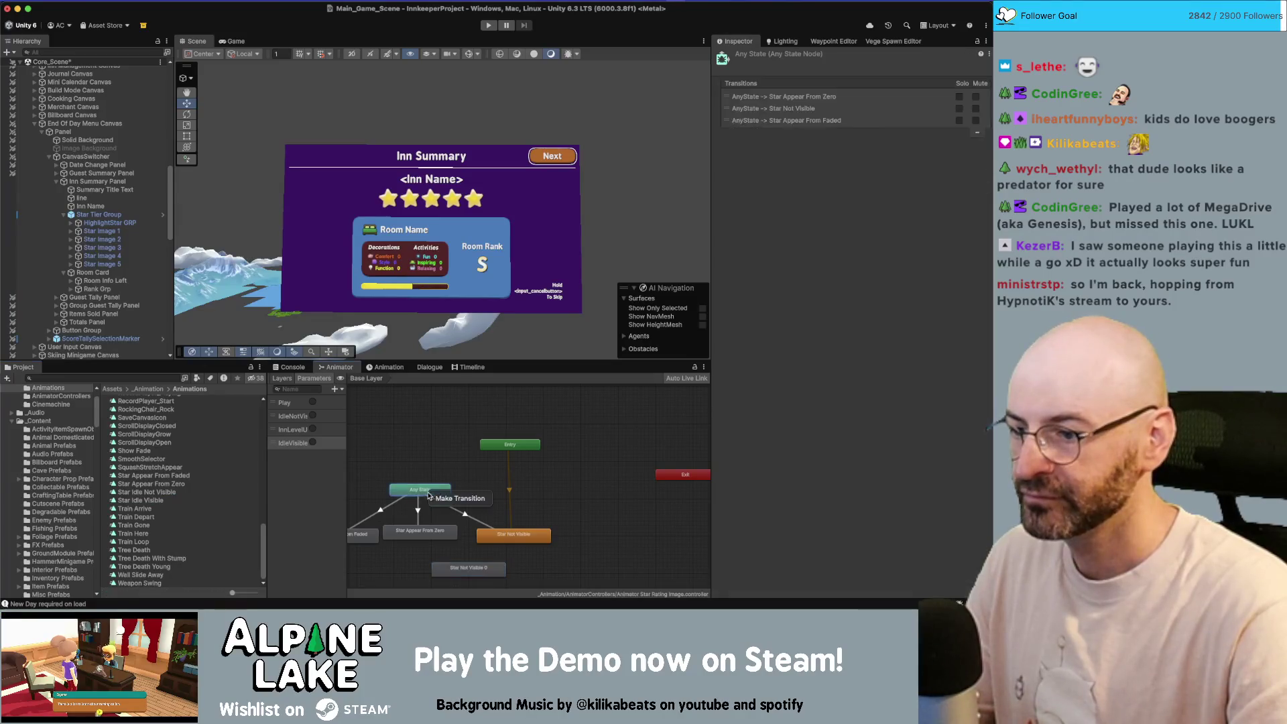
pyautogui.click(451, 503)
pyautogui.click(468, 567)
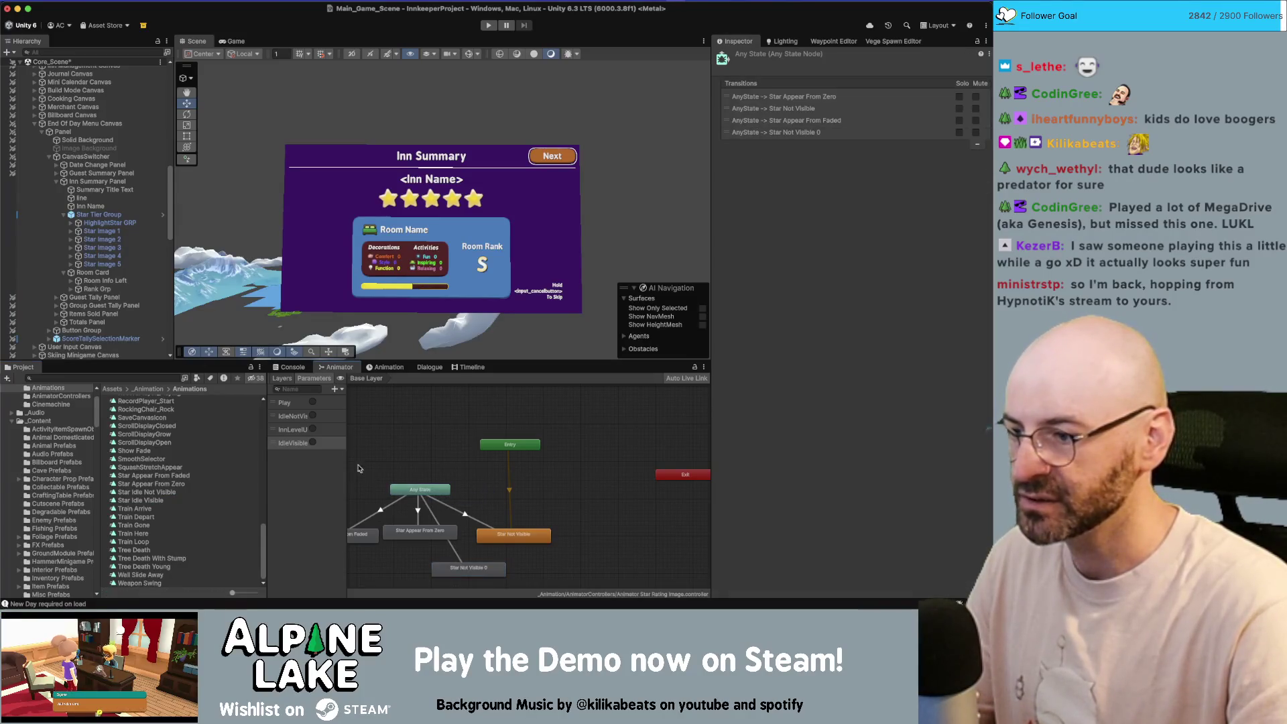
pyautogui.click(303, 451)
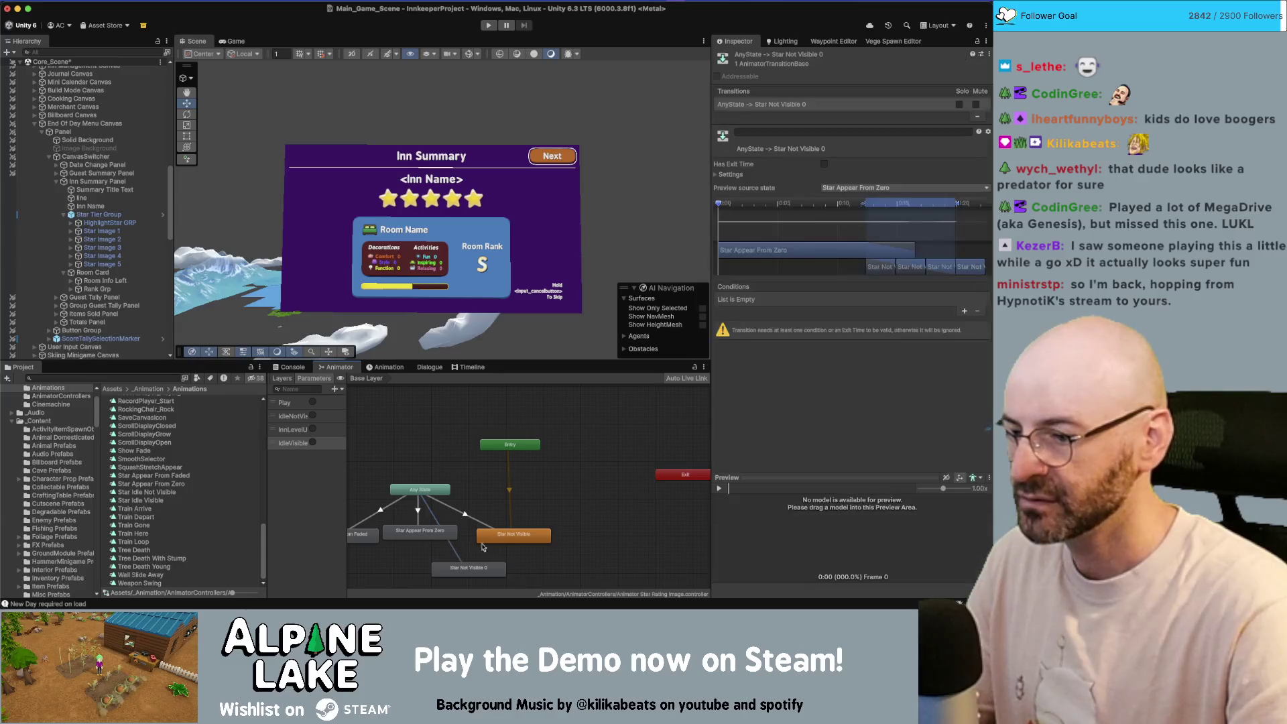
pyautogui.click(459, 555)
pyautogui.click(962, 313)
pyautogui.click(830, 301)
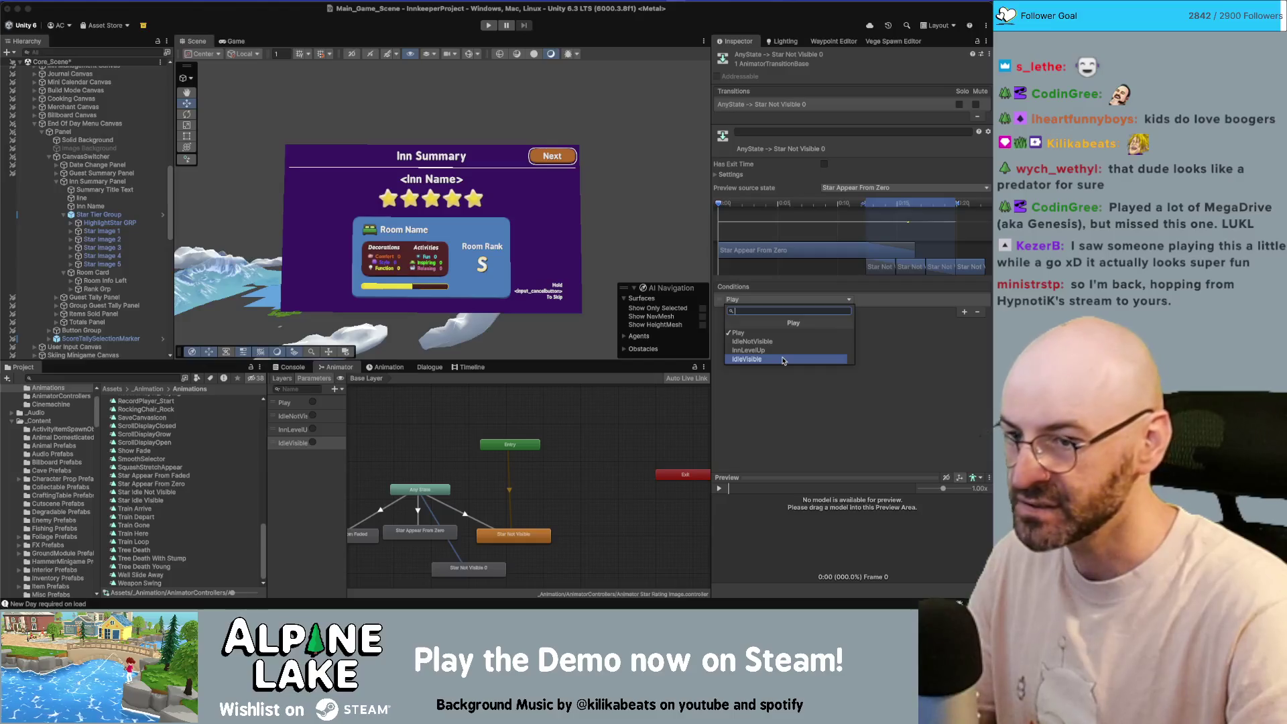
pyautogui.click(783, 359)
pyautogui.click(504, 542)
# - Rearrange the Star Not Visible 0, Entry, Any State and Star Appear From Zero nodes
pyautogui.moveTo(476, 573); pyautogui.dragTo(606, 543)
pyautogui.moveTo(509, 443); pyautogui.dragTo(543, 437)
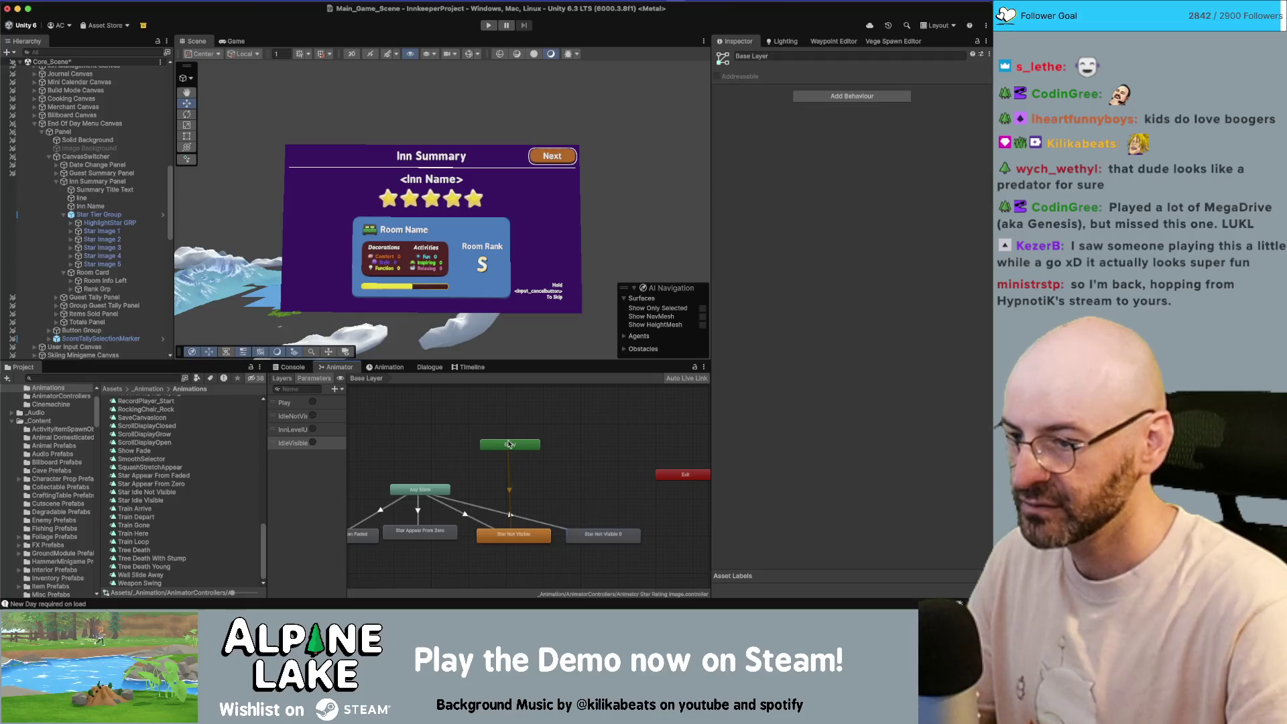
pyautogui.click(426, 484)
pyautogui.moveTo(426, 483); pyautogui.dragTo(468, 466)
pyautogui.moveTo(419, 530); pyautogui.dragTo(424, 534)
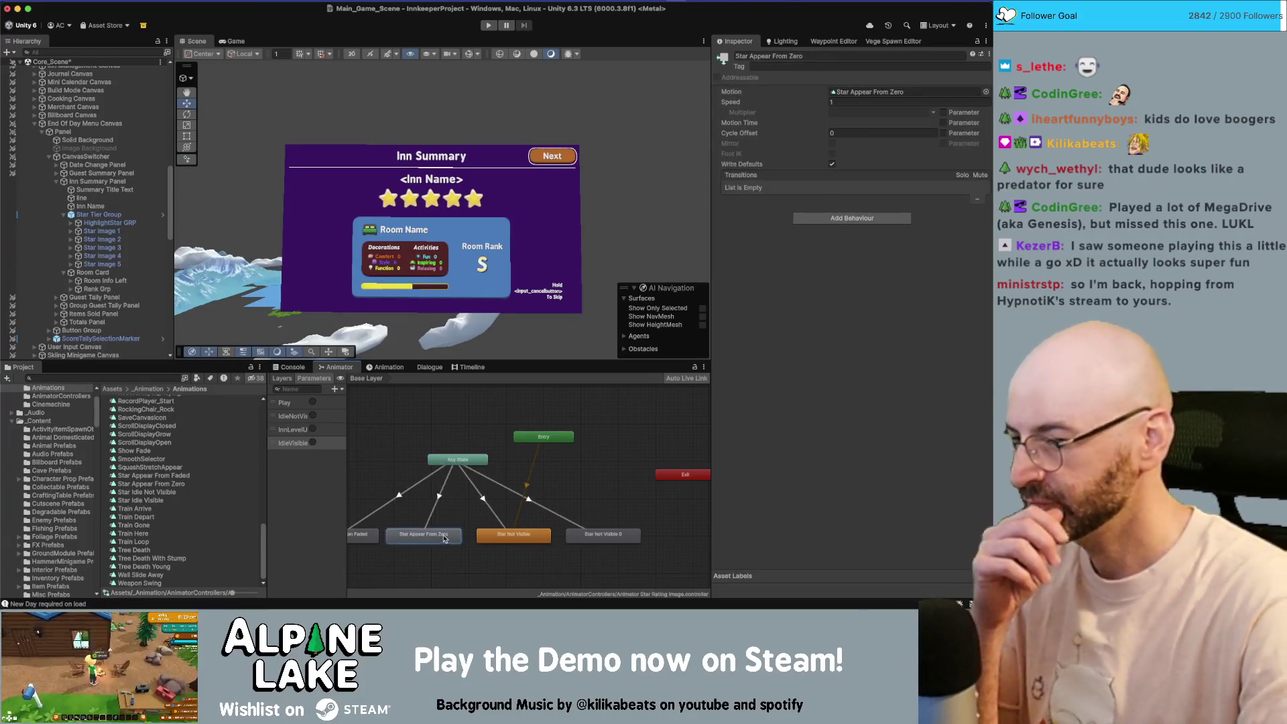
pyautogui.click(471, 427)
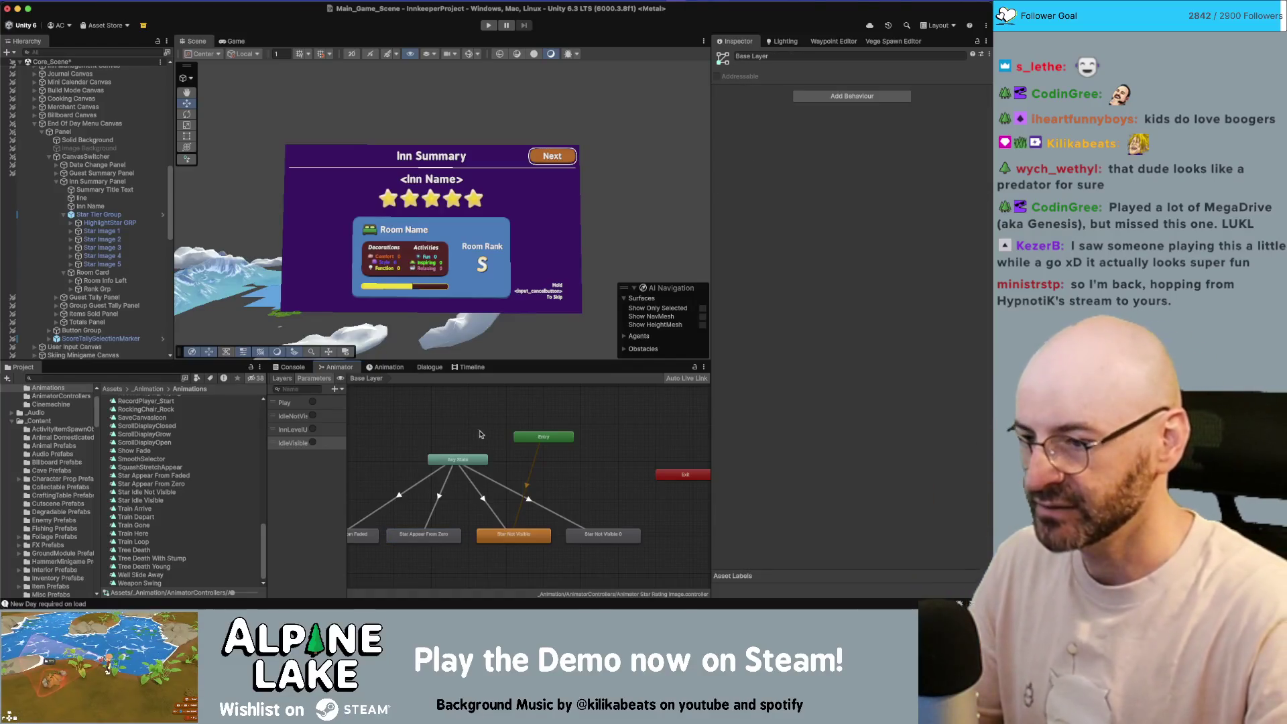
pyautogui.scroll(-2, 474, 424)
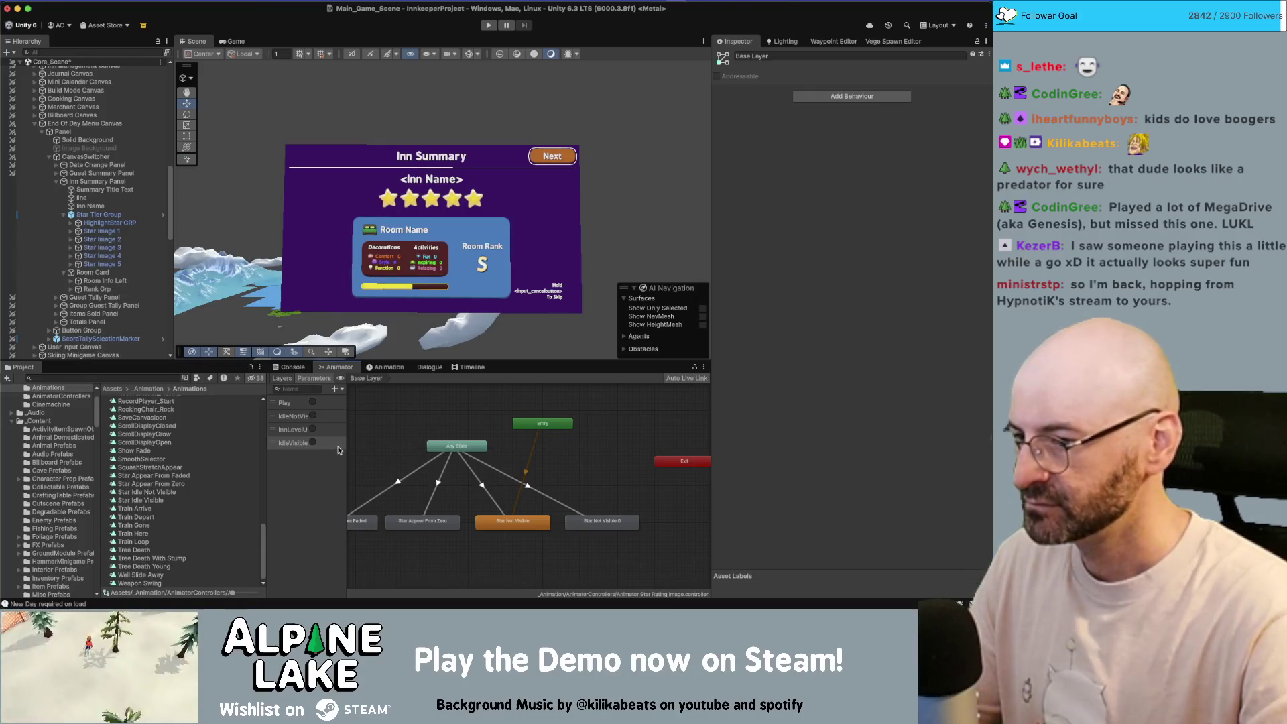
# - Rename the Star Not Visible 0 state to Star Idle Visible
pyautogui.click(608, 522)
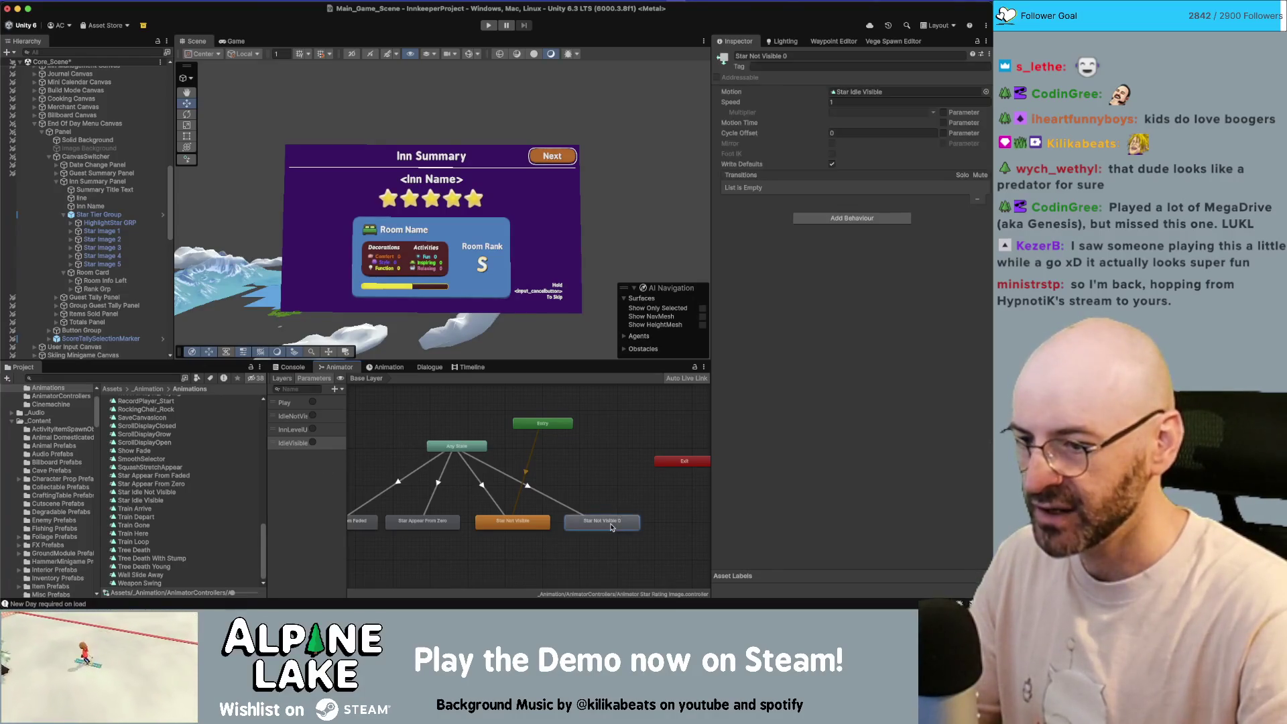
pyautogui.click(817, 57)
pyautogui.write('Star Visible')
pyautogui.write('Idle')
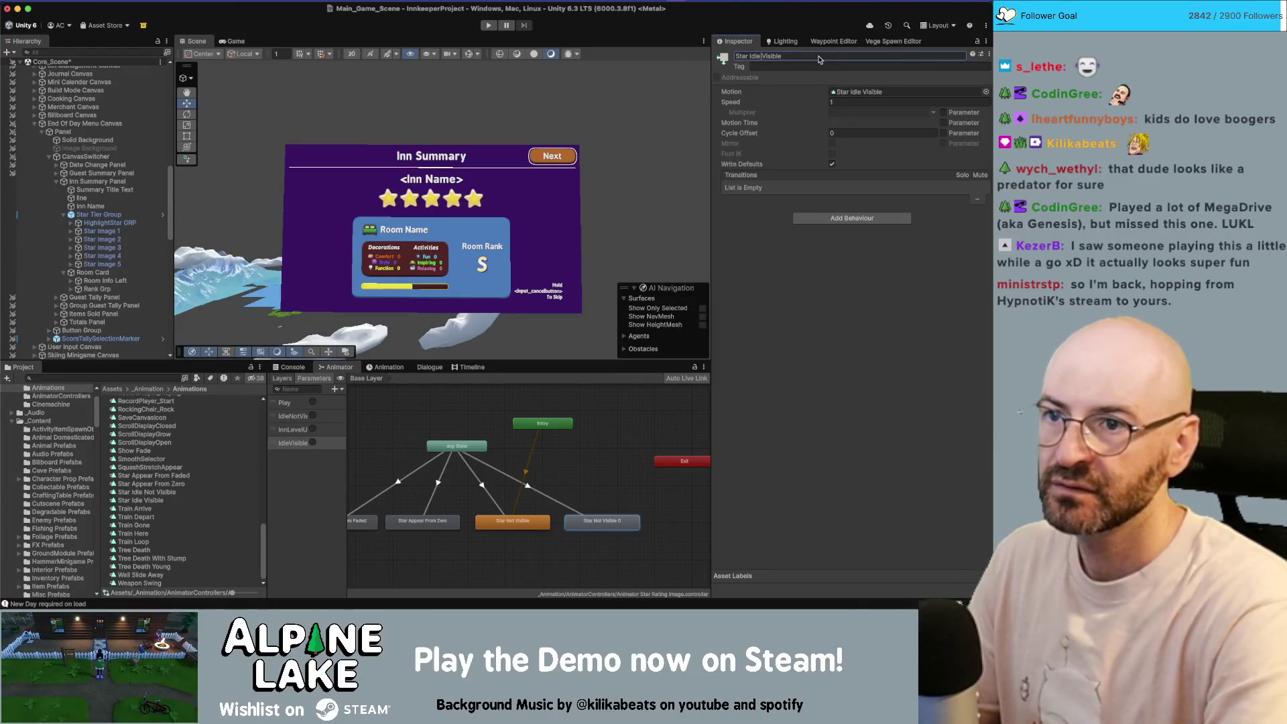
pyautogui.press('Return')
pyautogui.click(589, 520)
pyautogui.click(277, 379)
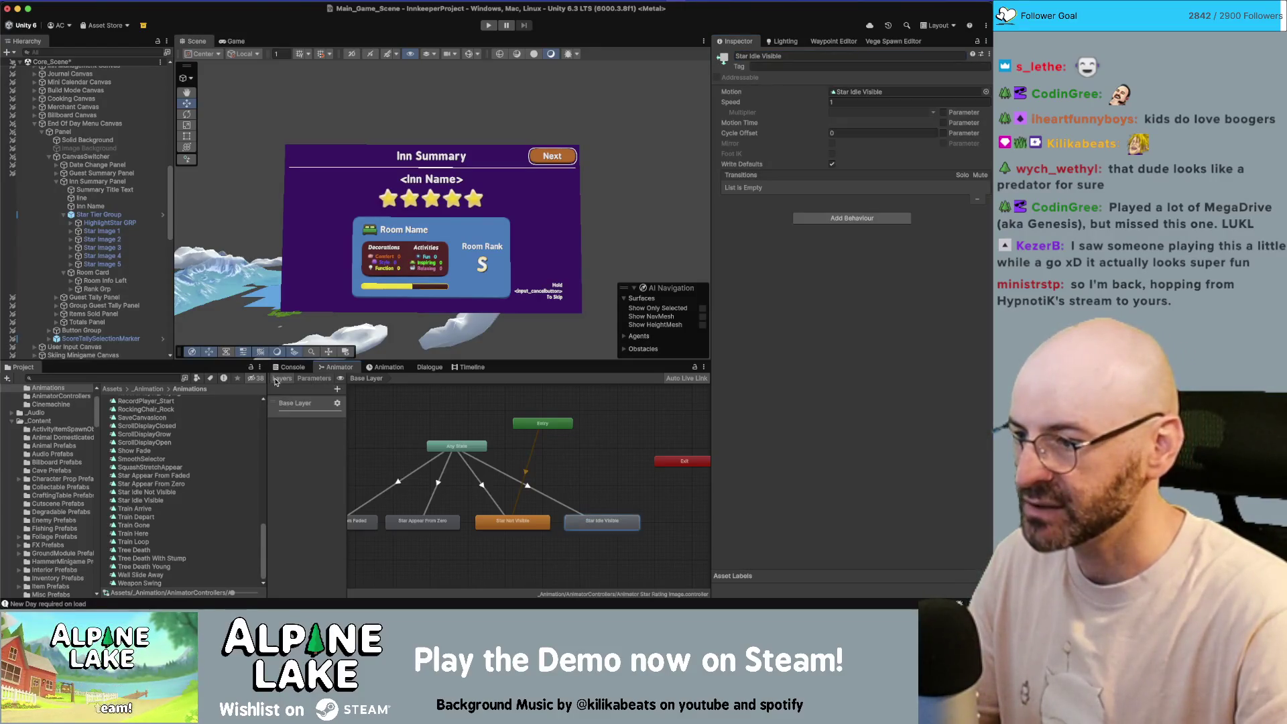
pyautogui.click(313, 380)
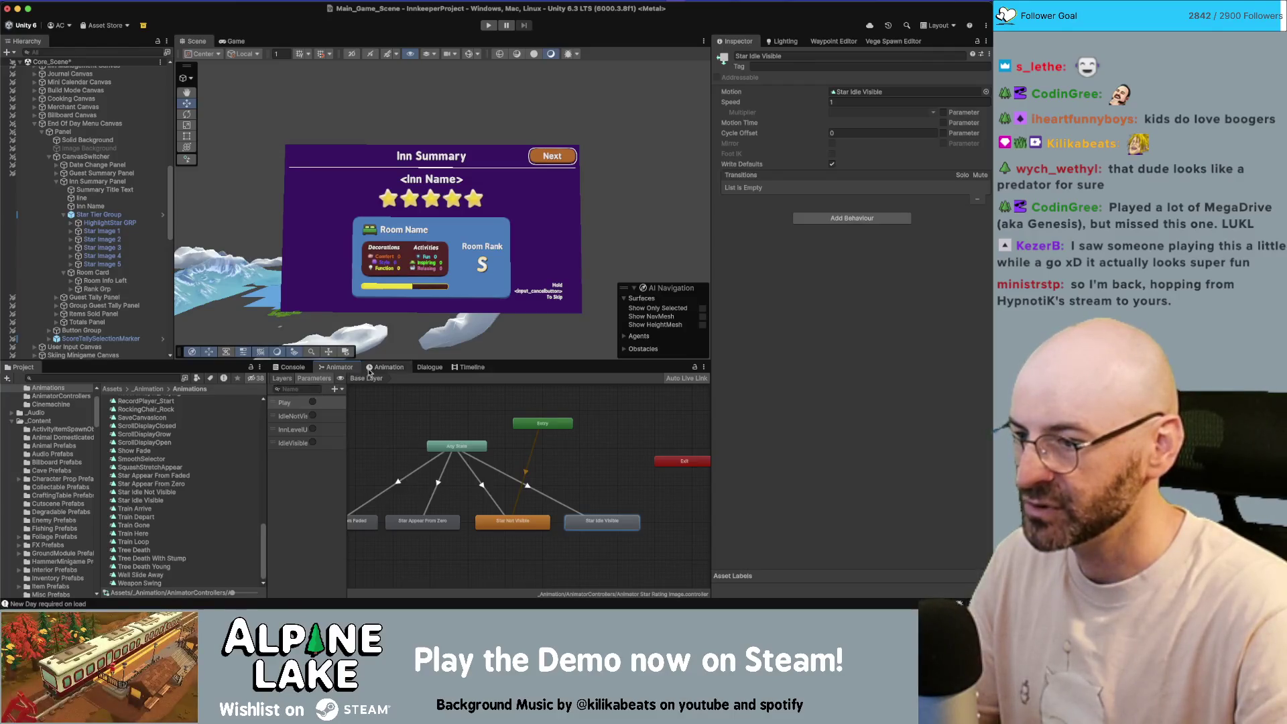
# - Open the Star Idle Visible clip's keyframes; try removing Scale and setting alpha, then undo
pyautogui.doubleClick(591, 526)
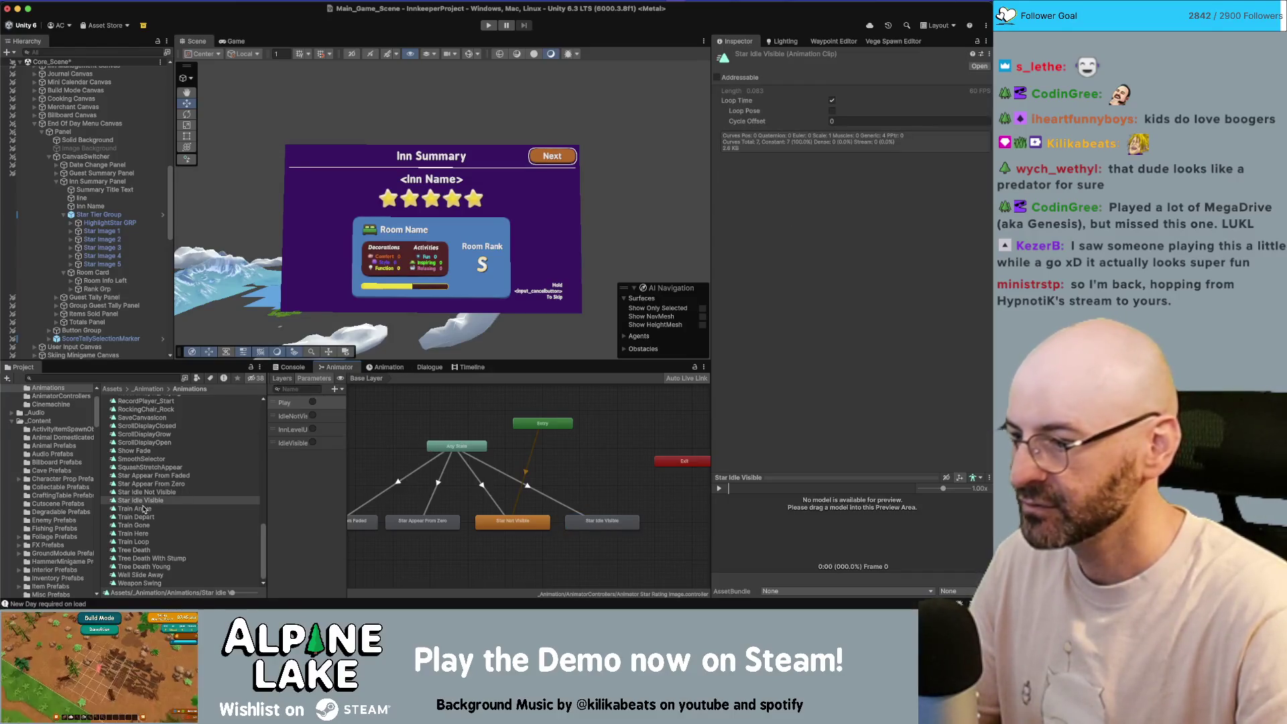
pyautogui.click(387, 368)
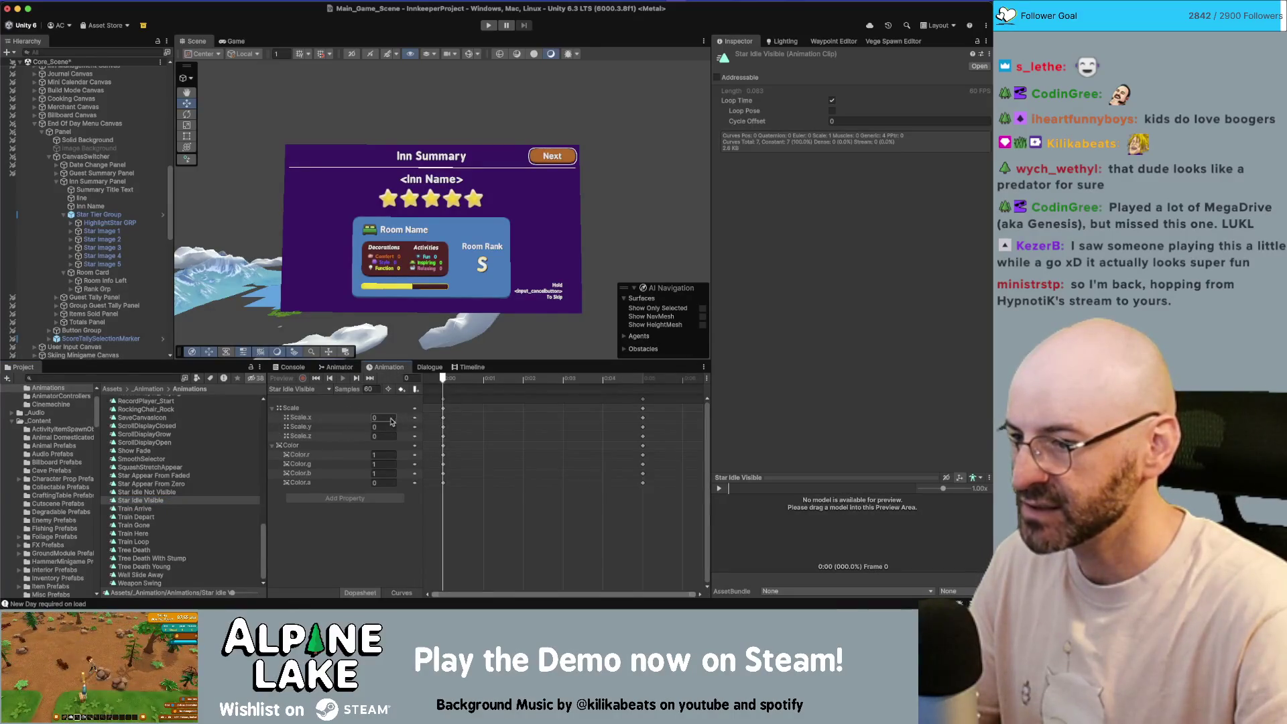
pyautogui.rightClick(325, 409)
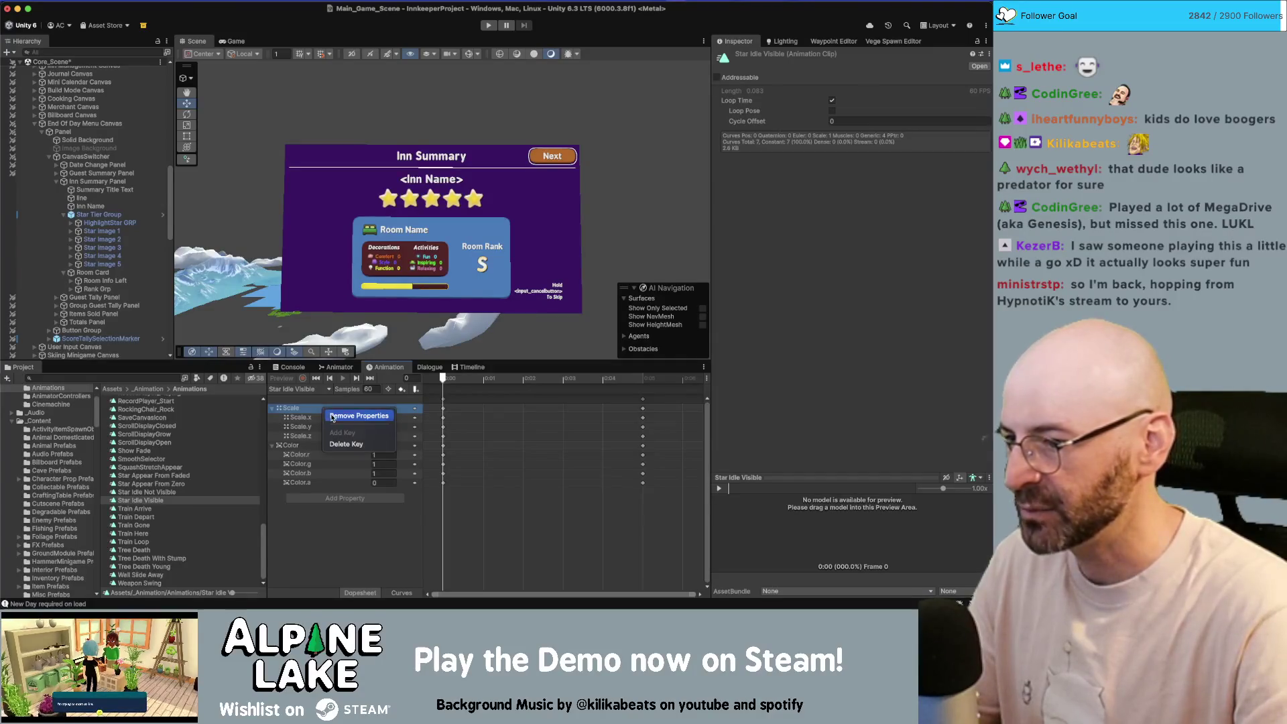
pyautogui.click(333, 417)
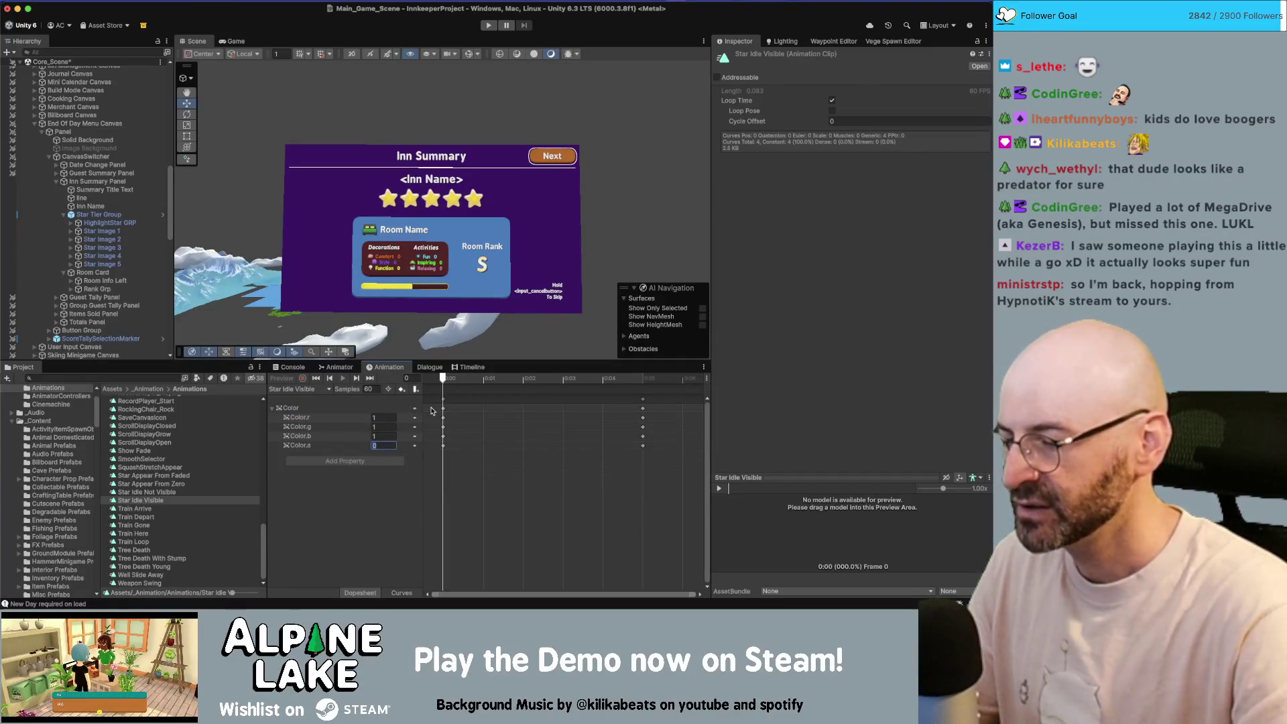
pyautogui.write('0.1')
pyautogui.press('Return')
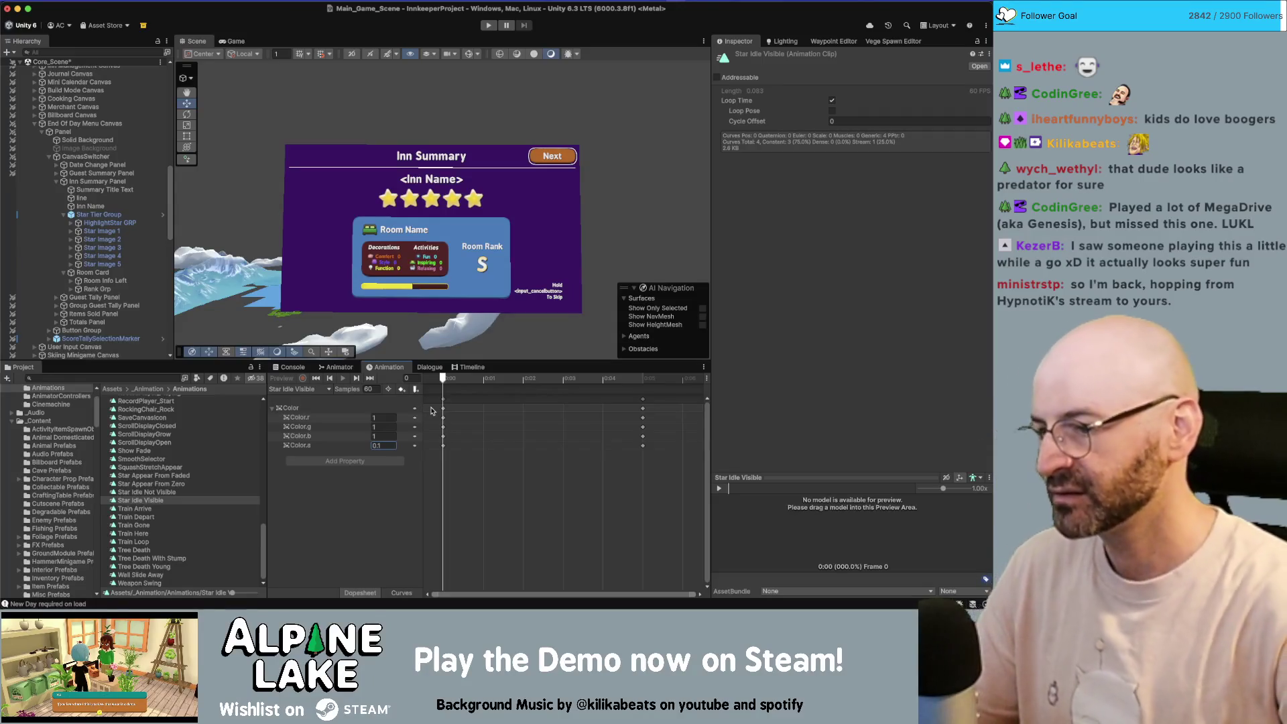
pyautogui.hotkey('ctrl', 'z')
pyautogui.hotkey('ctrl', 'z')
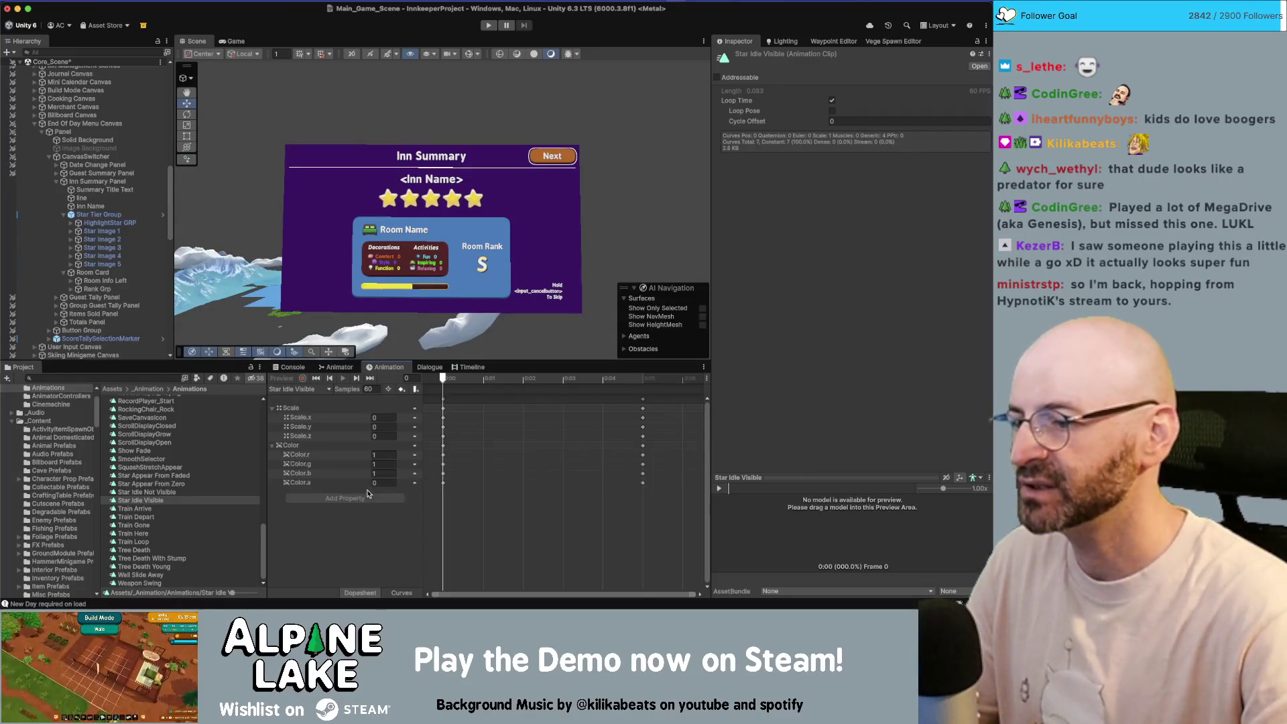
# - Set the first keyframe's Scale values to 1 and Color.a to 0.1
pyautogui.write('1')
pyautogui.press('Tab')
pyautogui.write('1')
pyautogui.press('Tab')
pyautogui.write('1')
pyautogui.press('Return')
pyautogui.click(383, 473)
pyautogui.press('Tab')
pyautogui.write('0.1')
pyautogui.press('Return')
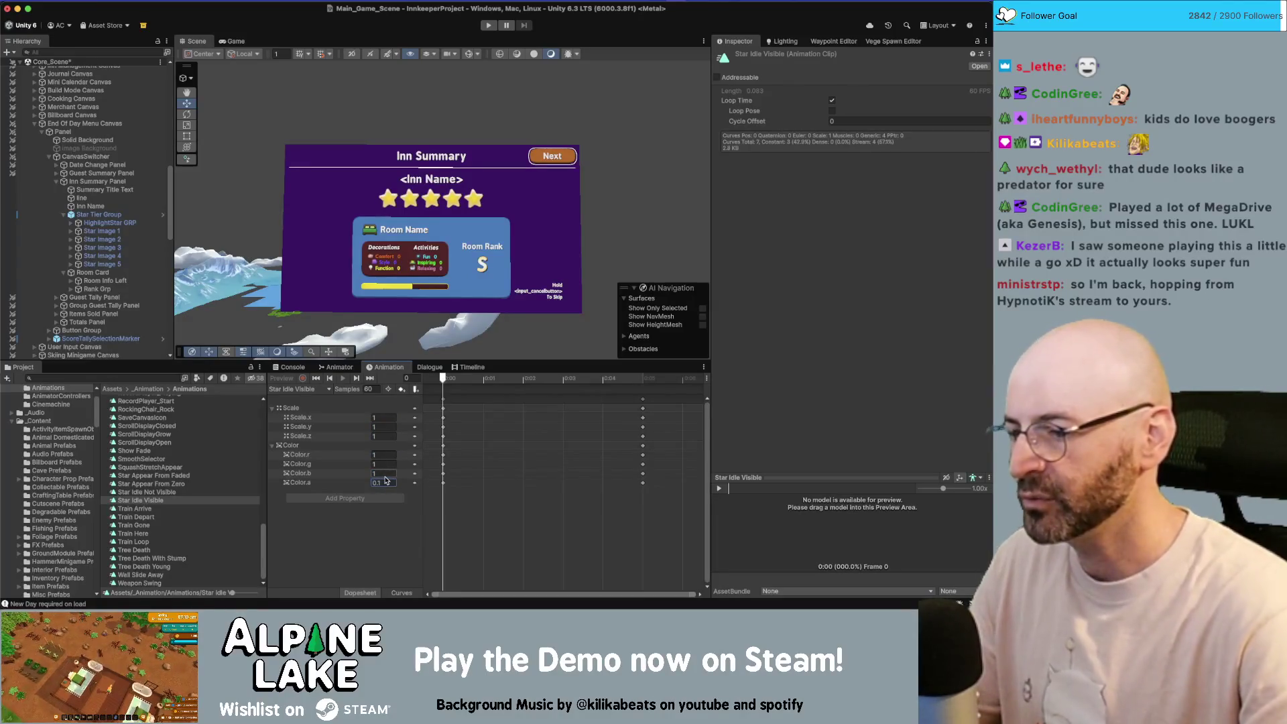
# - Set the frame 5 keyframe's Scale to 1 and alpha to 0.1, then save the scene
pyautogui.click(370, 378)
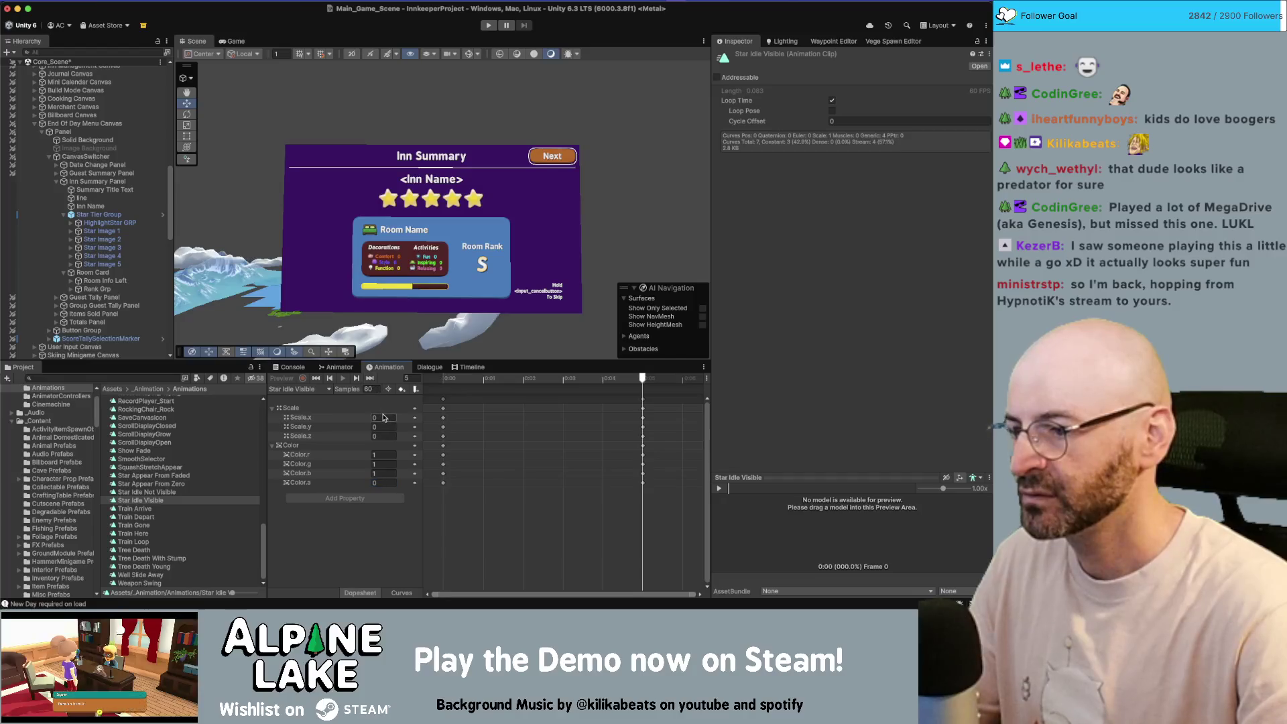
pyautogui.write('1')
pyautogui.press('Tab')
pyautogui.write('1')
pyautogui.press('Tab')
pyautogui.write('1')
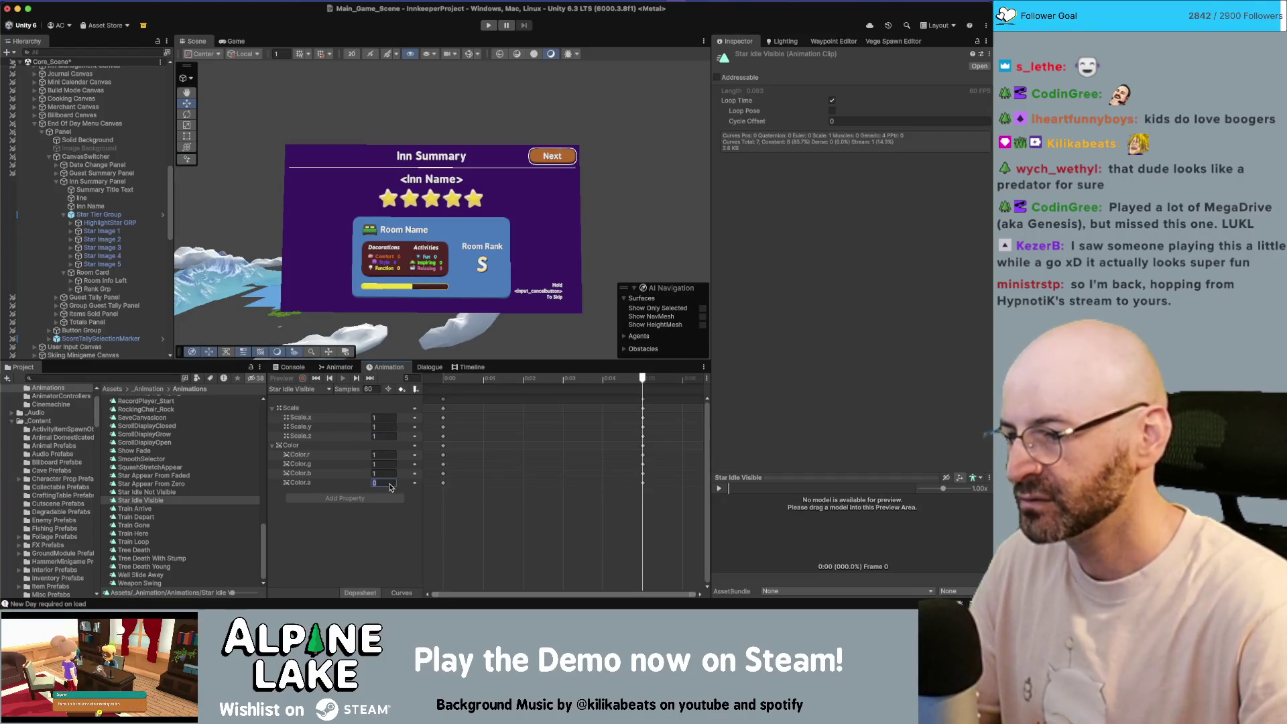
pyautogui.write('.1')
pyautogui.press('Return')
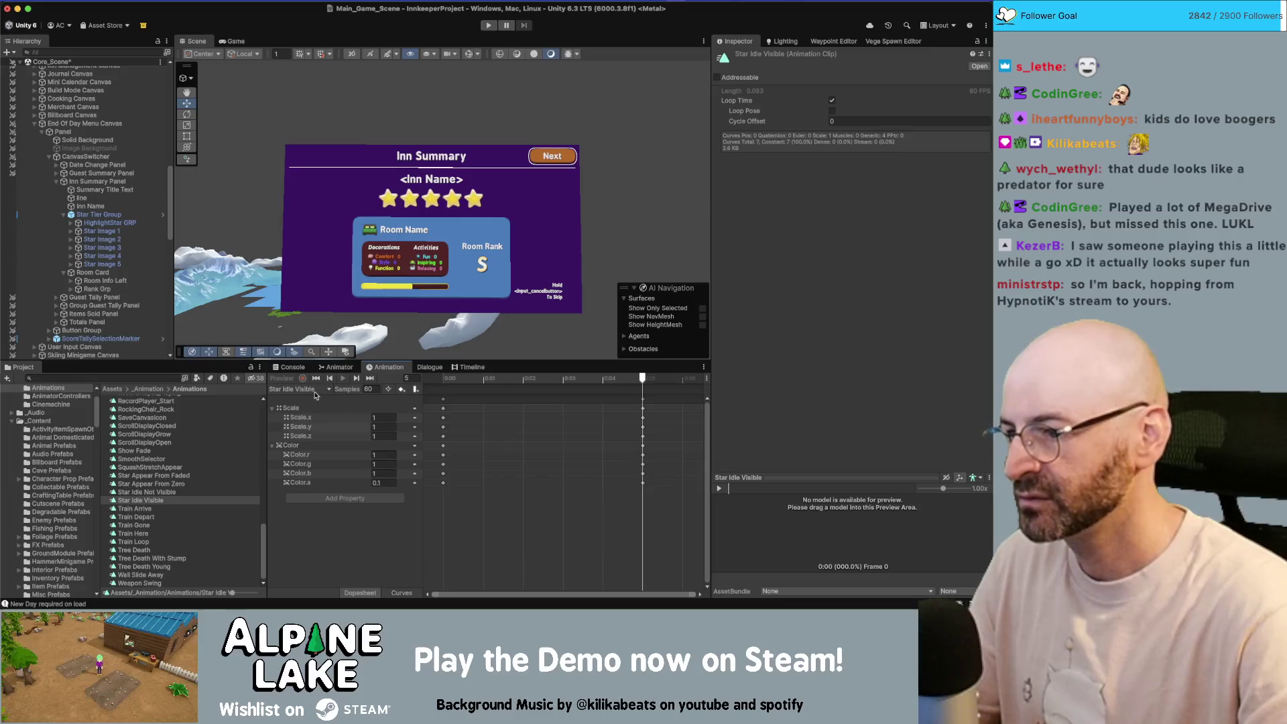
pyautogui.press('super+s')
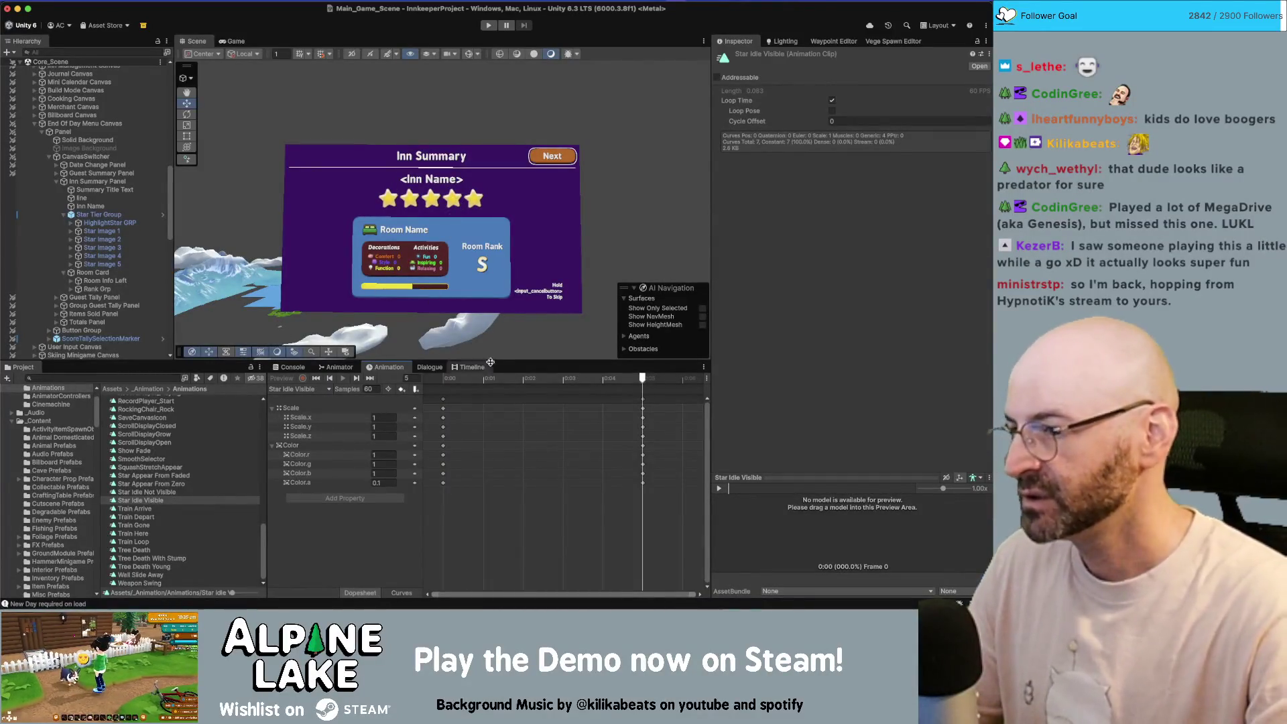
pyautogui.click(47, 214)
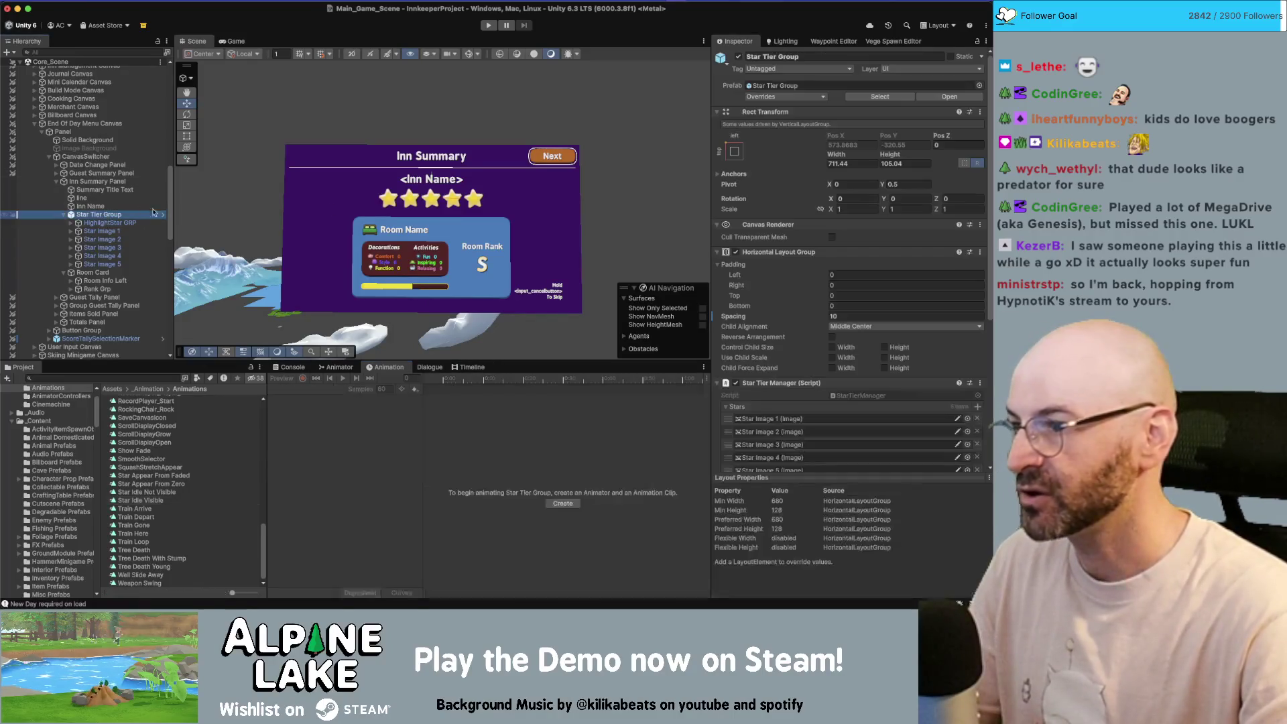
# - In StarTierManager.cs, move m_HighlightStarFX up and declare m_StartTrigger = "IdleNotVisible"
pyautogui.doubleClick(885, 381)
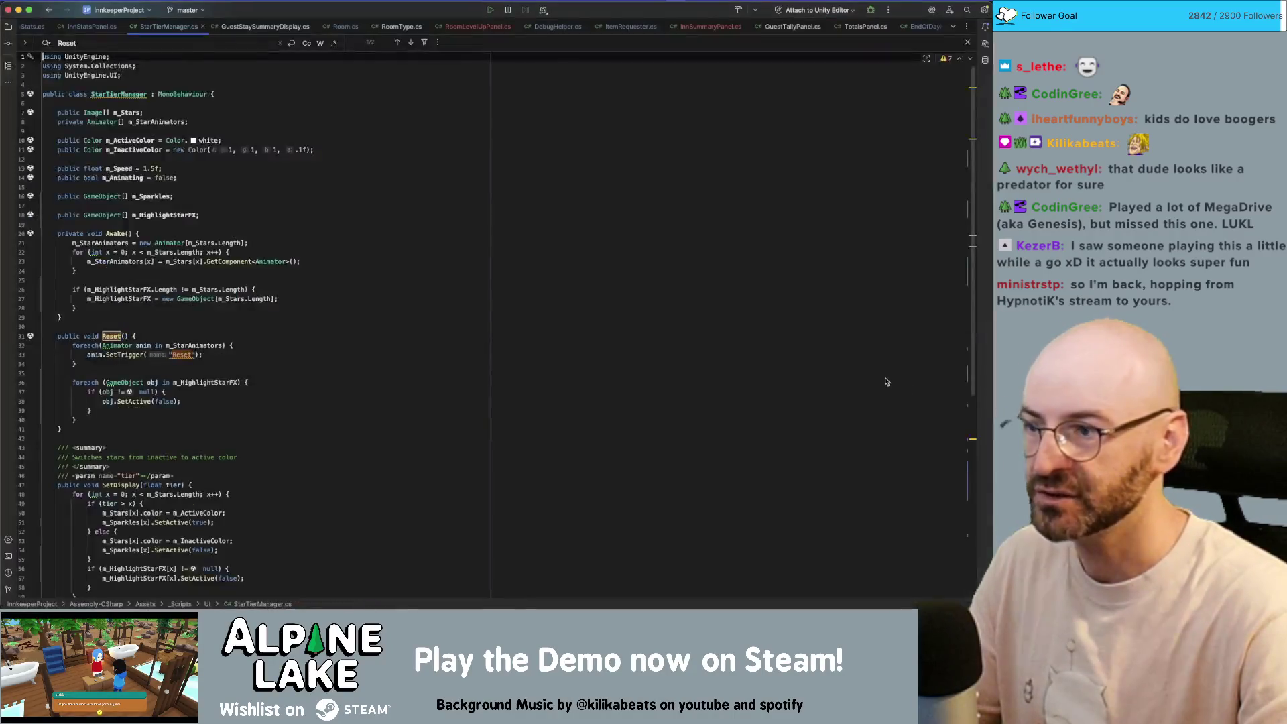
pyautogui.click(284, 233)
pyautogui.click(292, 215)
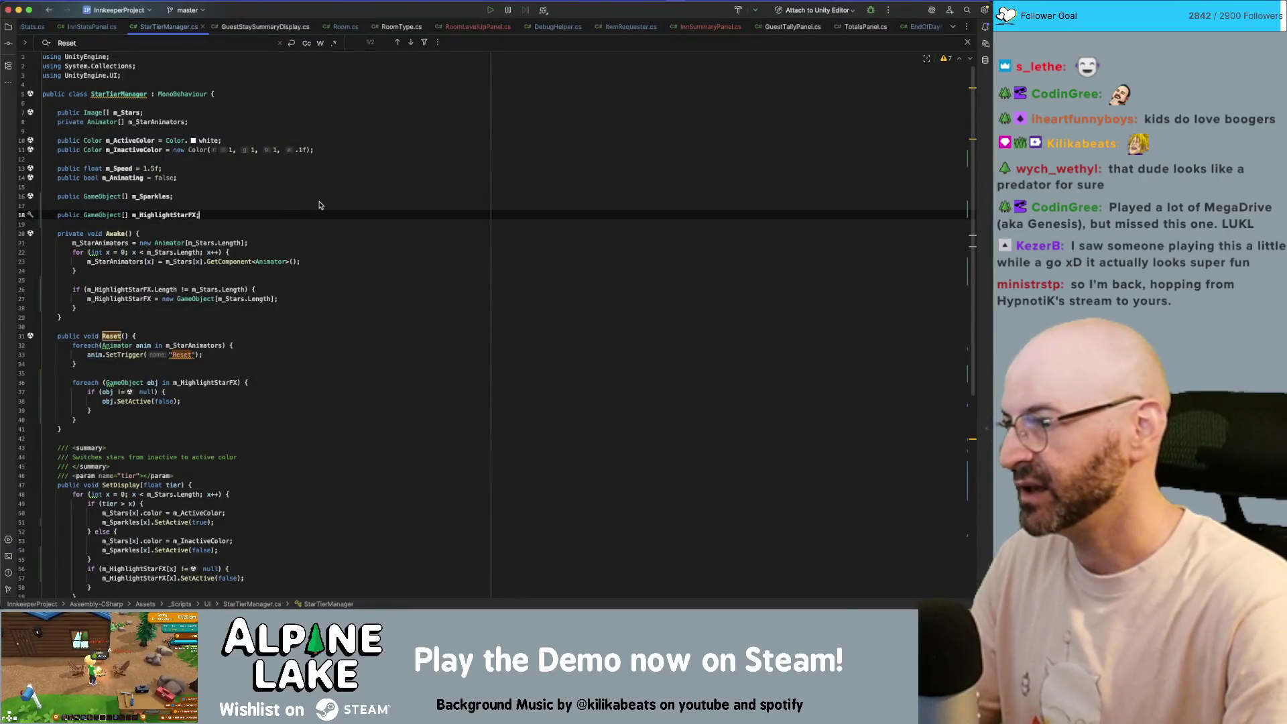
pyautogui.hotkey('alt', 'shift', 'Up')
pyautogui.press('Down')
pyautogui.press('Return')
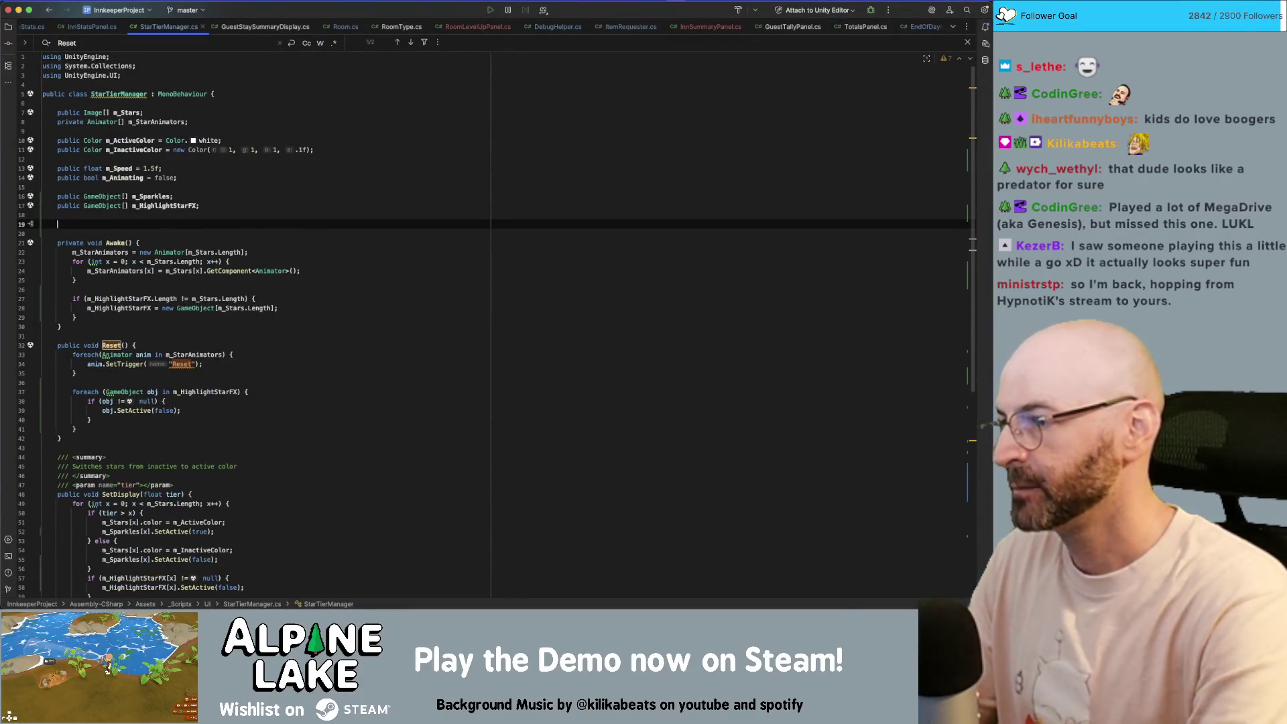
pyautogui.write('public string')
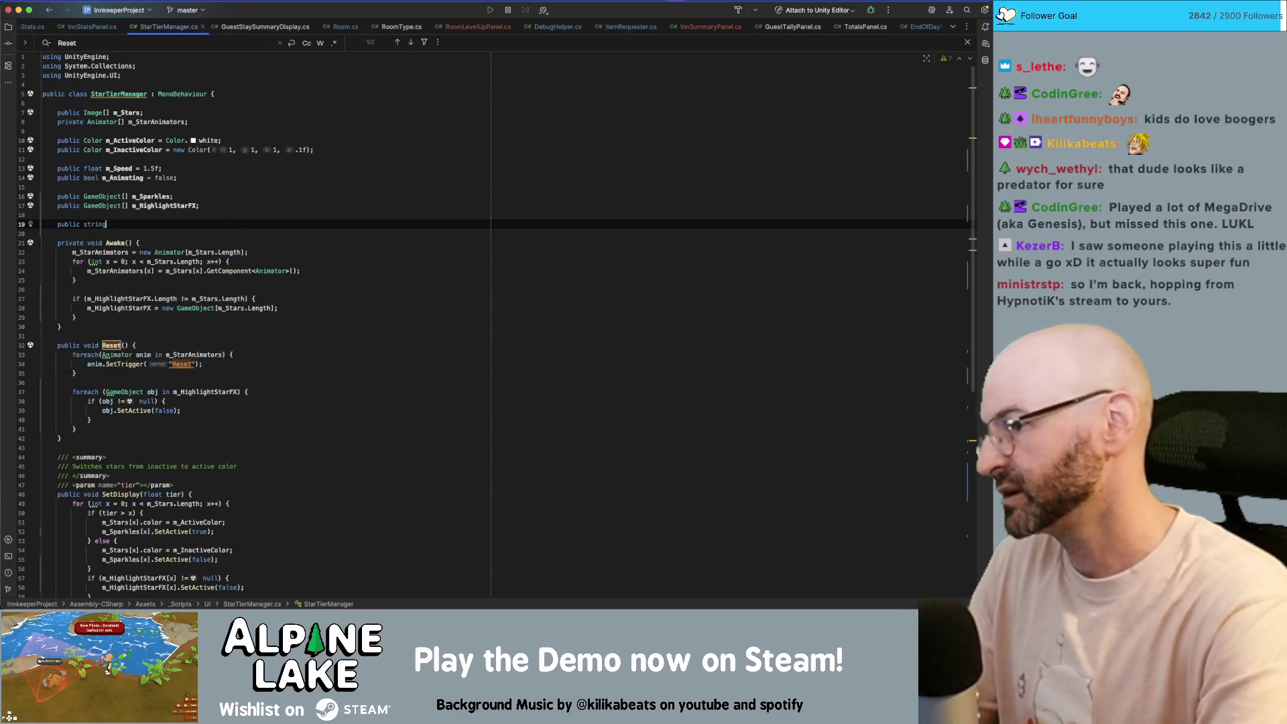
pyautogui.write(' StartTrigger =')
pyautogui.click(110, 224)
pyautogui.write('m_')
pyautogui.click(169, 224)
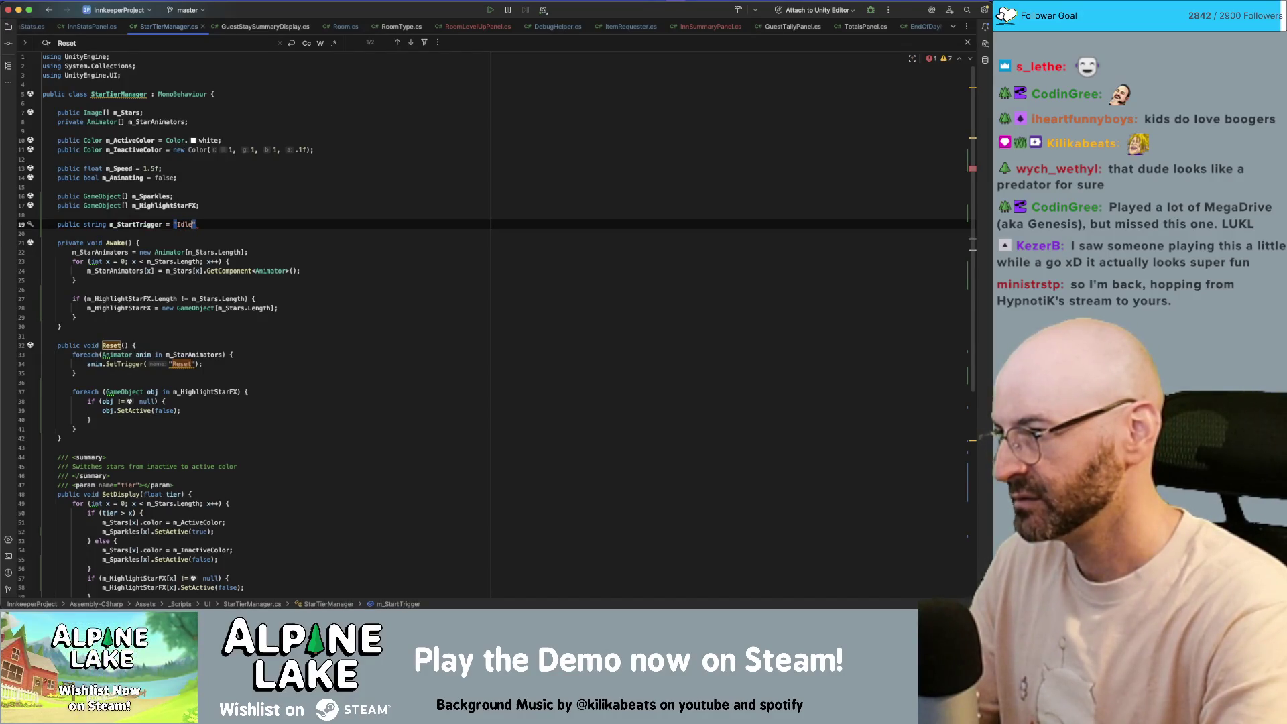
pyautogui.write('sible"')
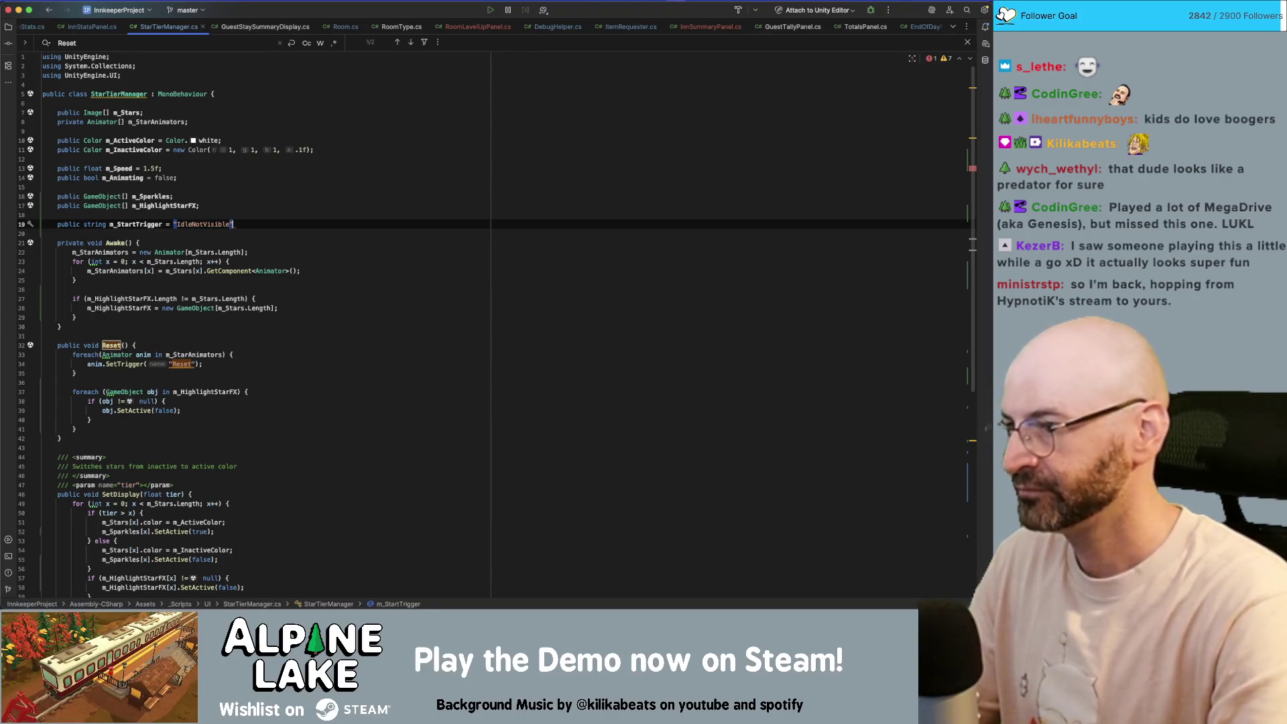
pyautogui.write(';')
pyautogui.press('Down')
pyautogui.press('Down')
pyautogui.press('Down')
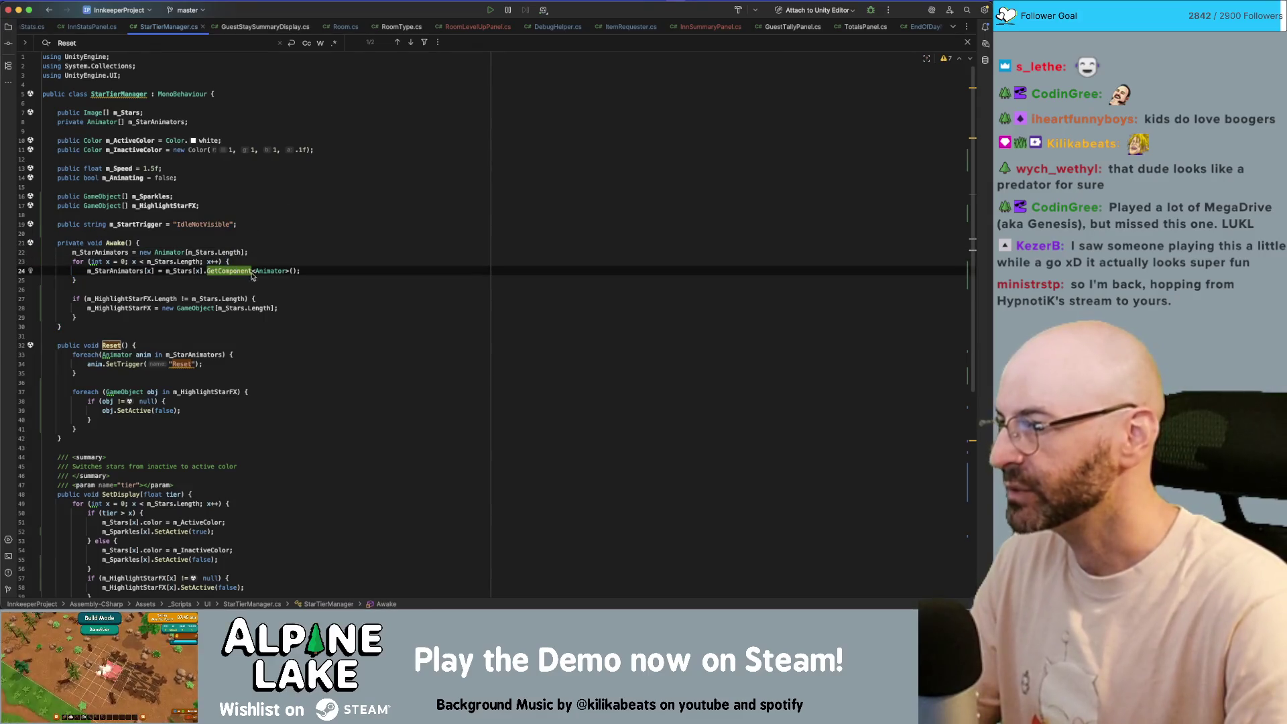
# - Add an empty foreach loop over m_StarAnimators at the end of Awake
pyautogui.click(275, 317)
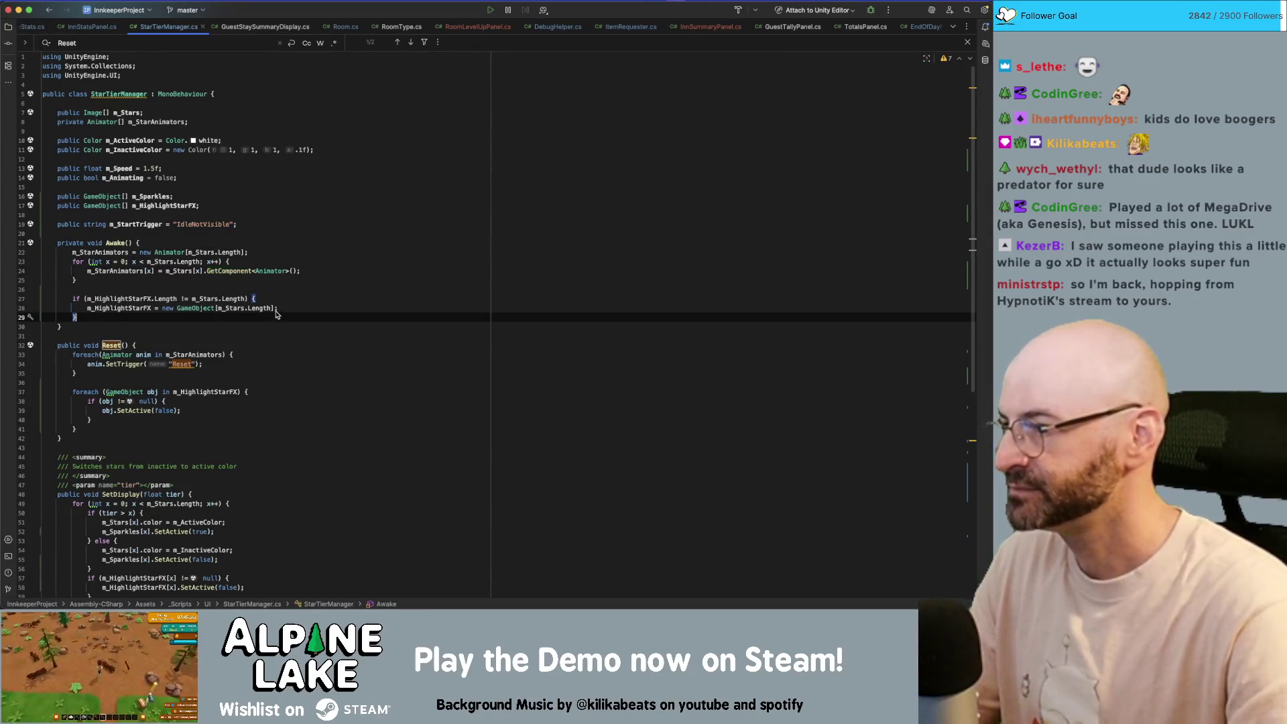
pyautogui.press('Return')
pyautogui.press('Return')
pyautogui.write('forea')
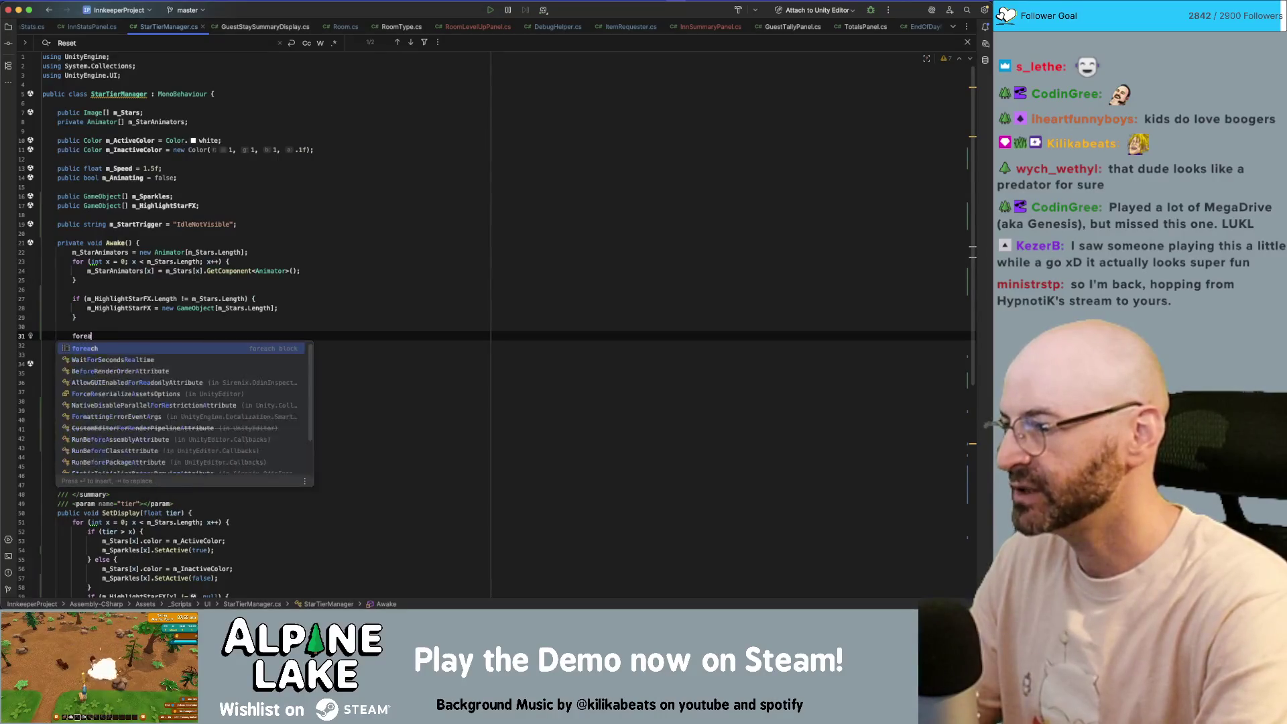
pyautogui.write('ch(Animator anim in m_Stars')
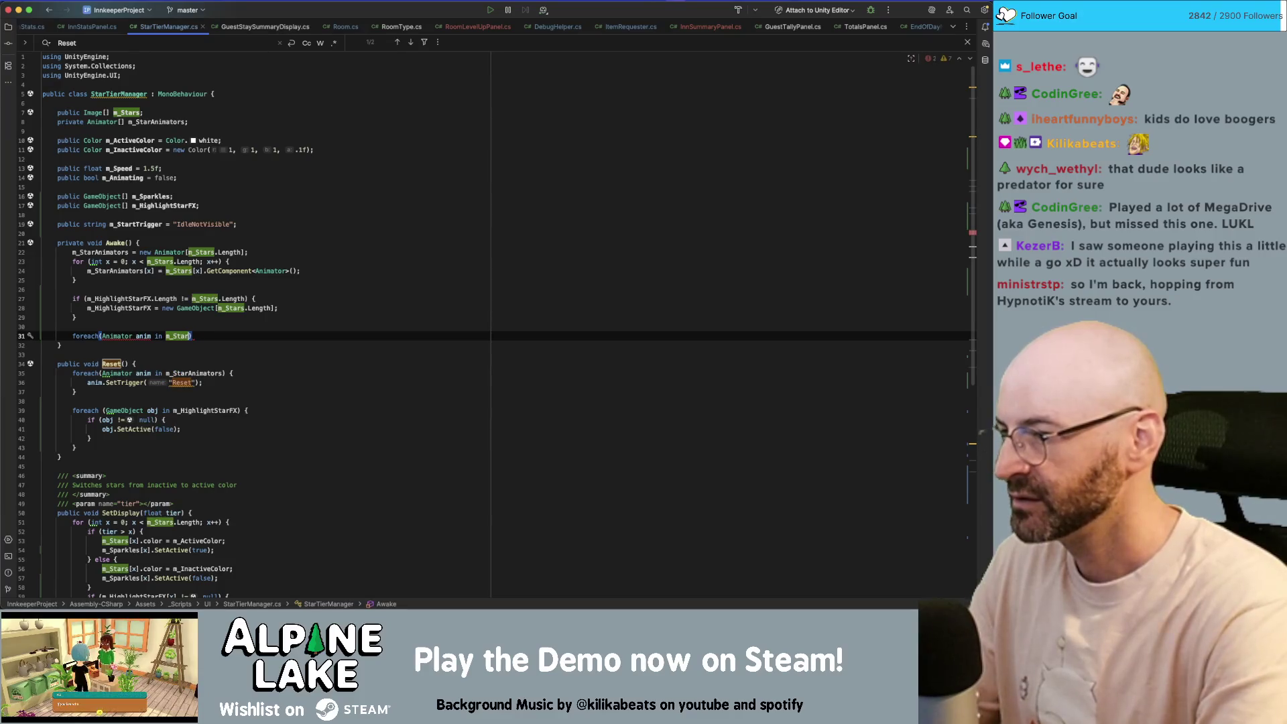
pyautogui.write('A')
pyautogui.press('Return')
pyautogui.write(') {')
pyautogui.press('Return')
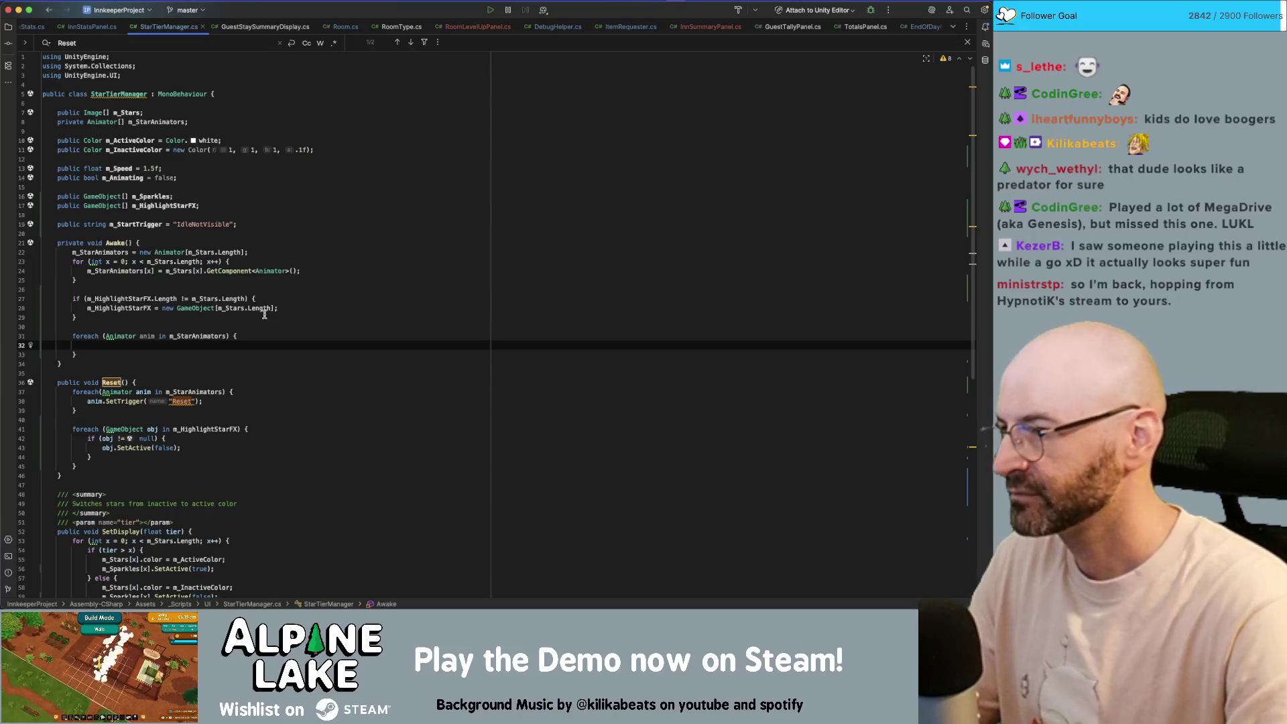
# - Rename the field to m_IdleTrigger and pass it to SetTrigger in Reset() instead of "Reset"
pyautogui.click(180, 402)
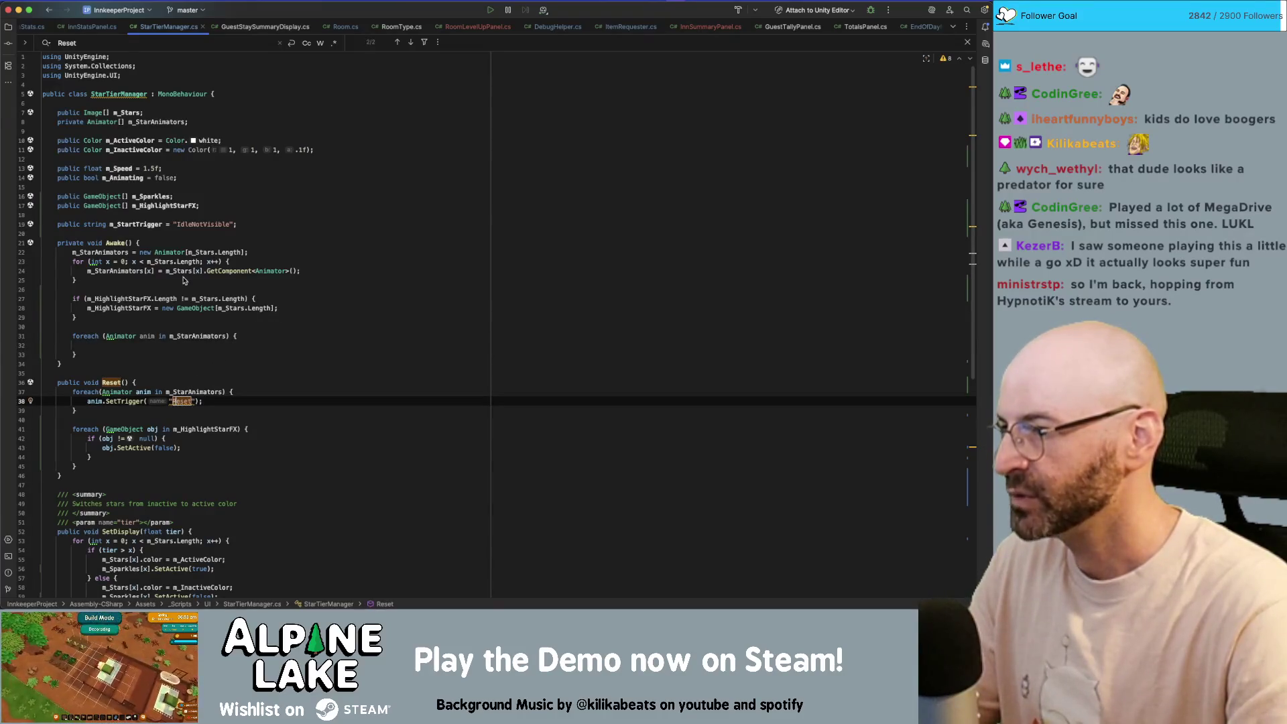
pyautogui.click(190, 224)
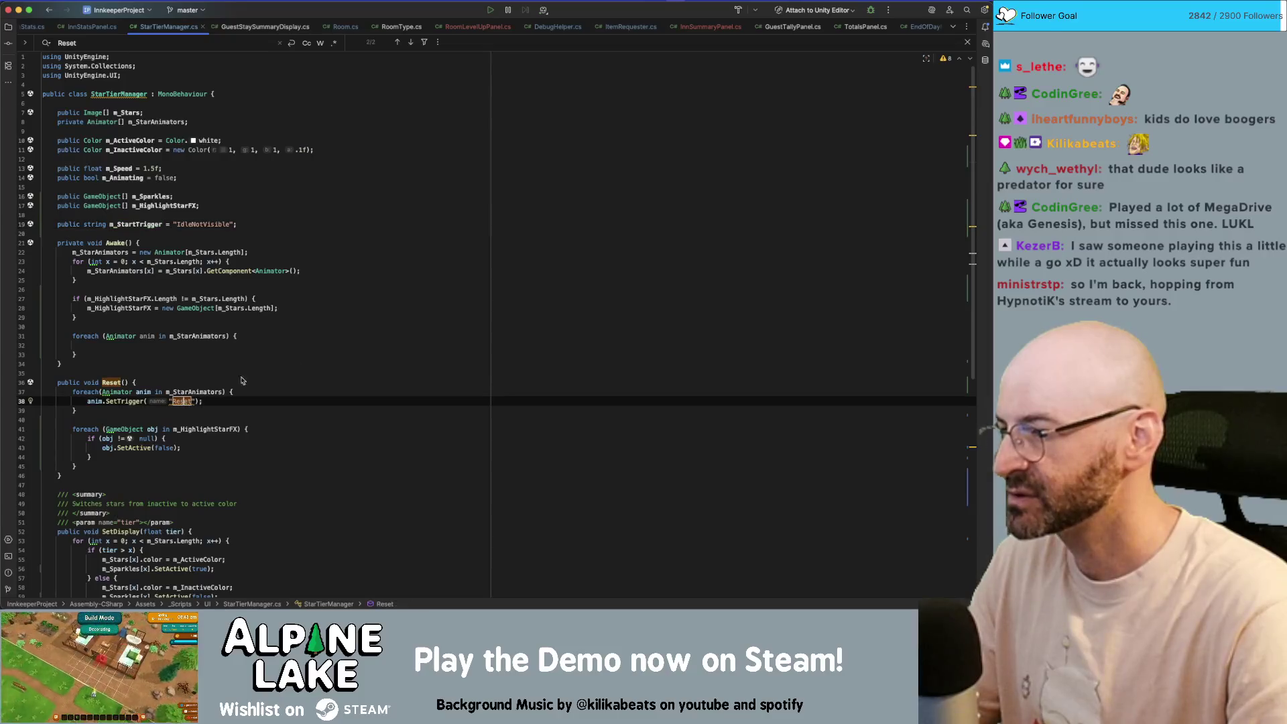
pyautogui.press('super+bracketleft')
pyautogui.press('super+bracketright')
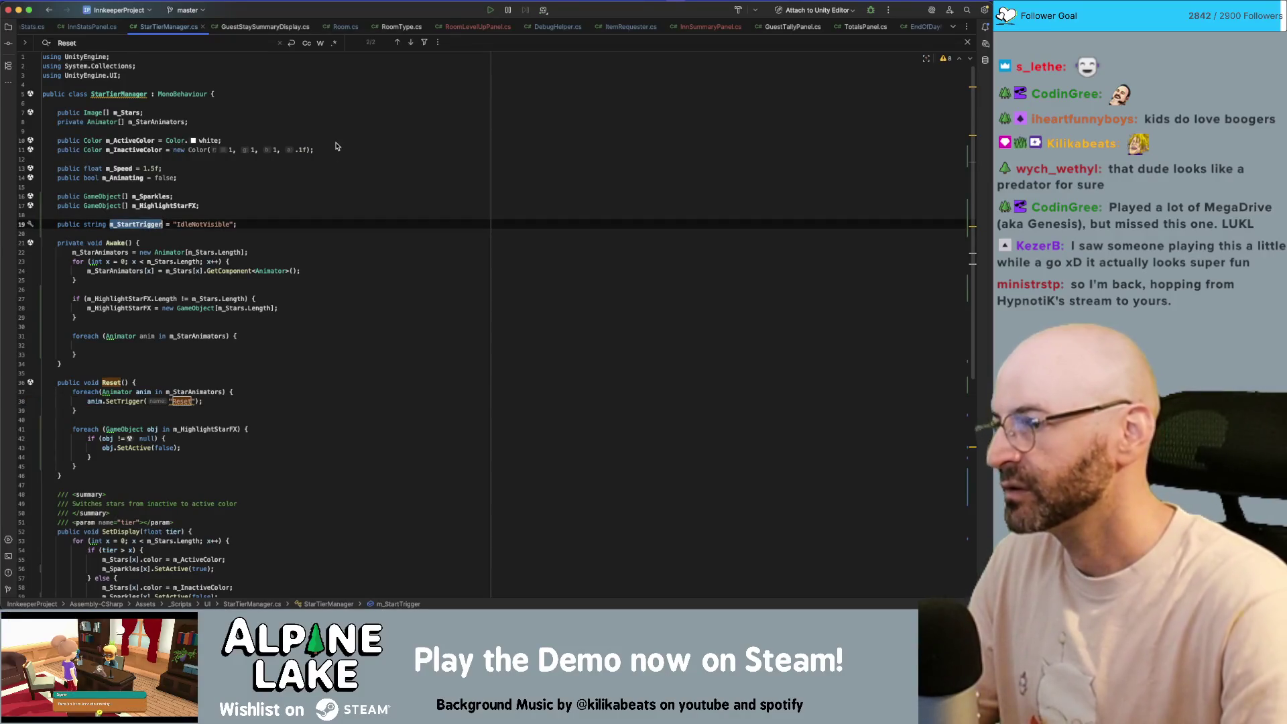
pyautogui.write('m_IdleTrigg')
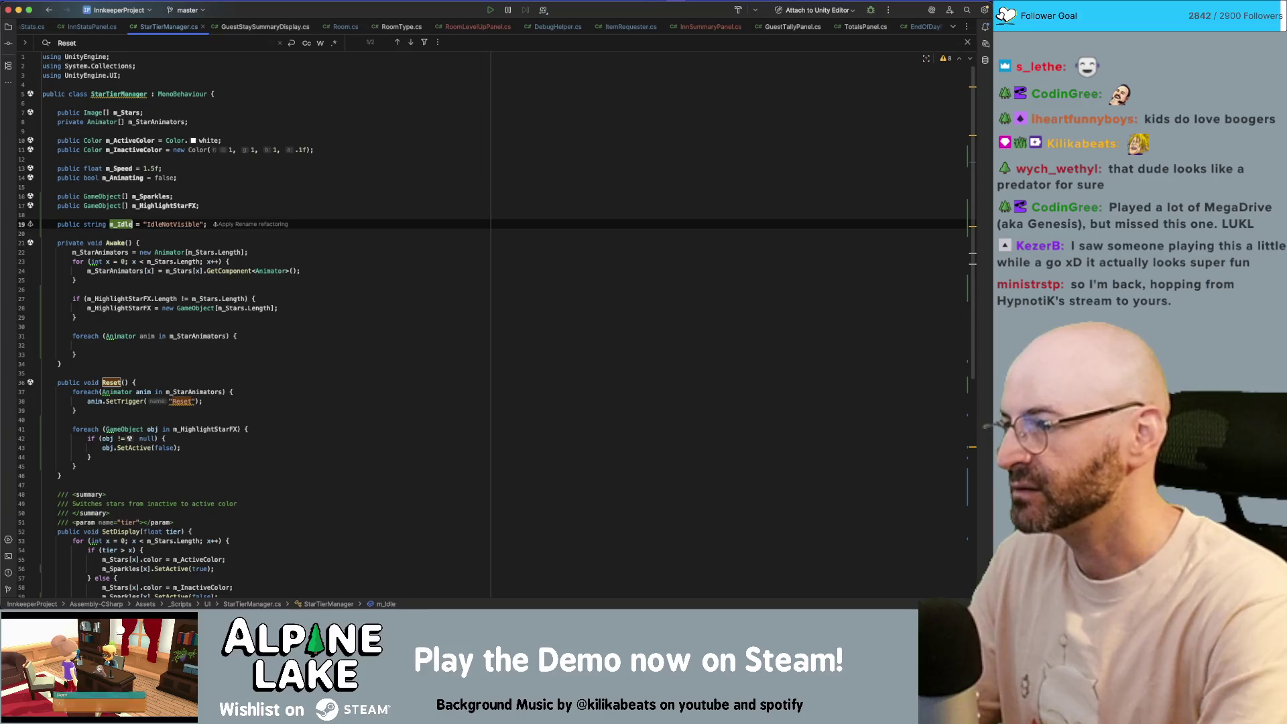
pyautogui.write('er')
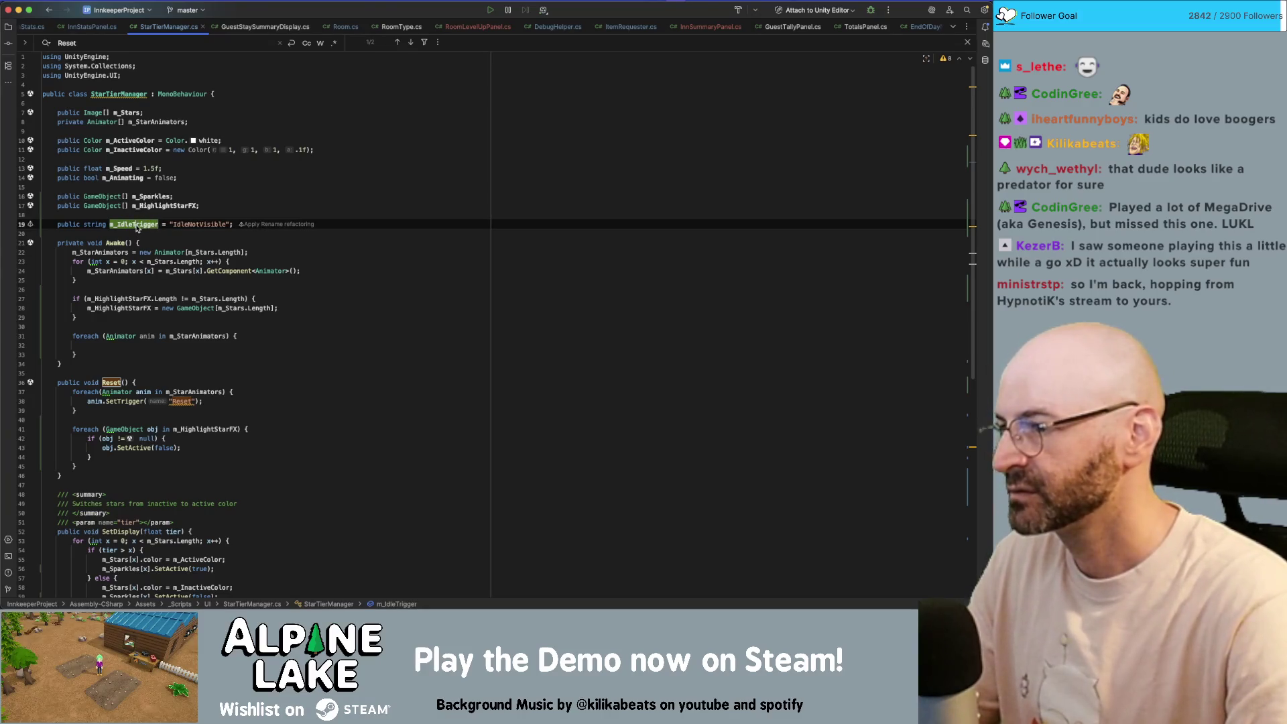
pyautogui.press('super+bracketleft')
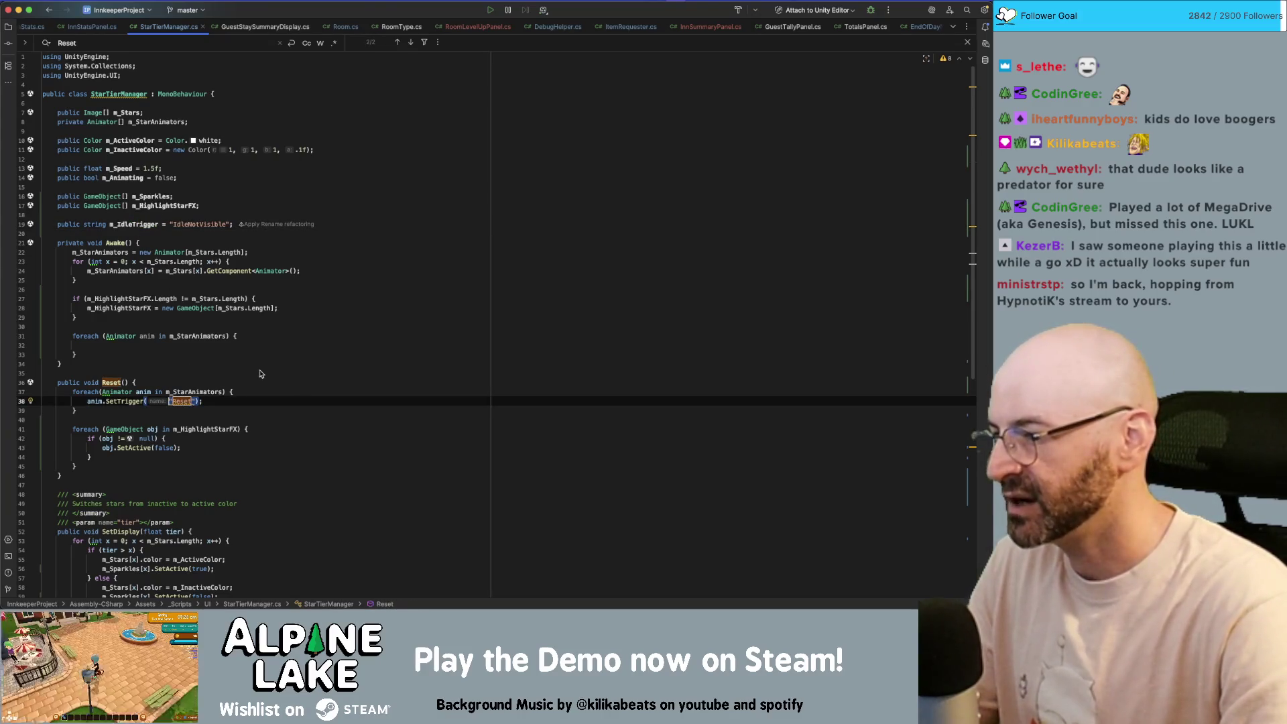
pyautogui.write('m_IdleTrigger')
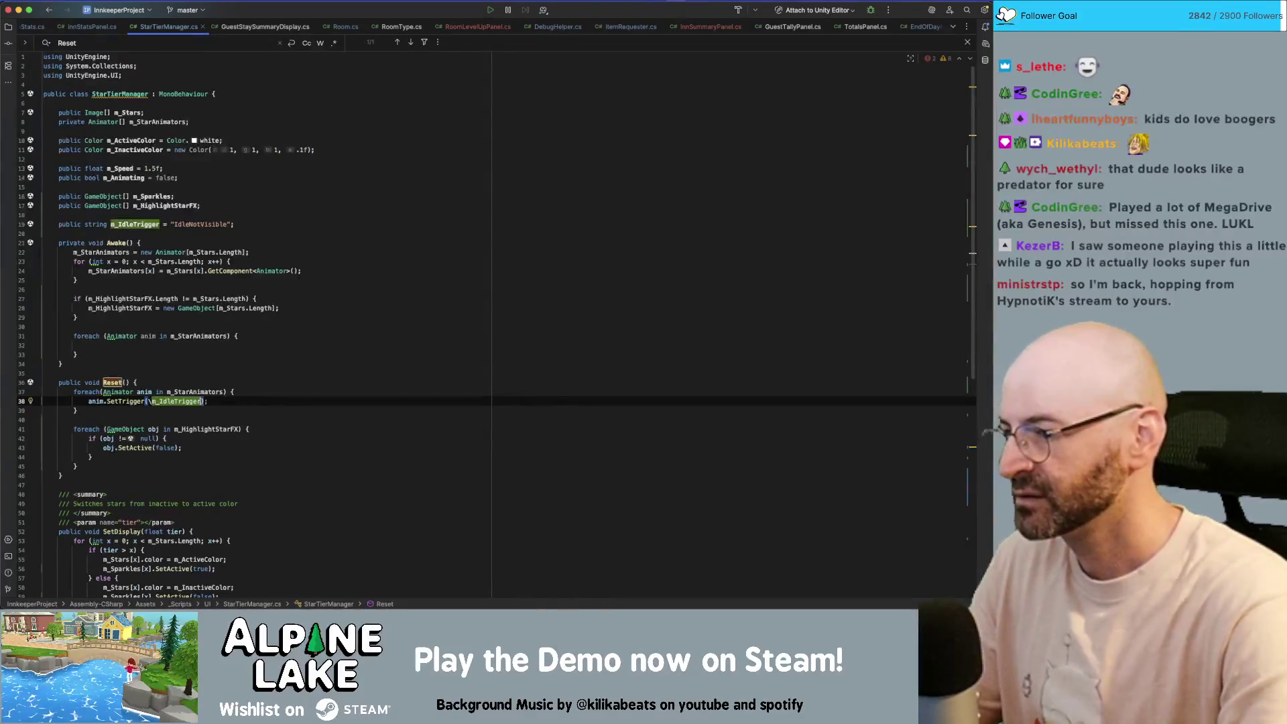
pyautogui.click(244, 410)
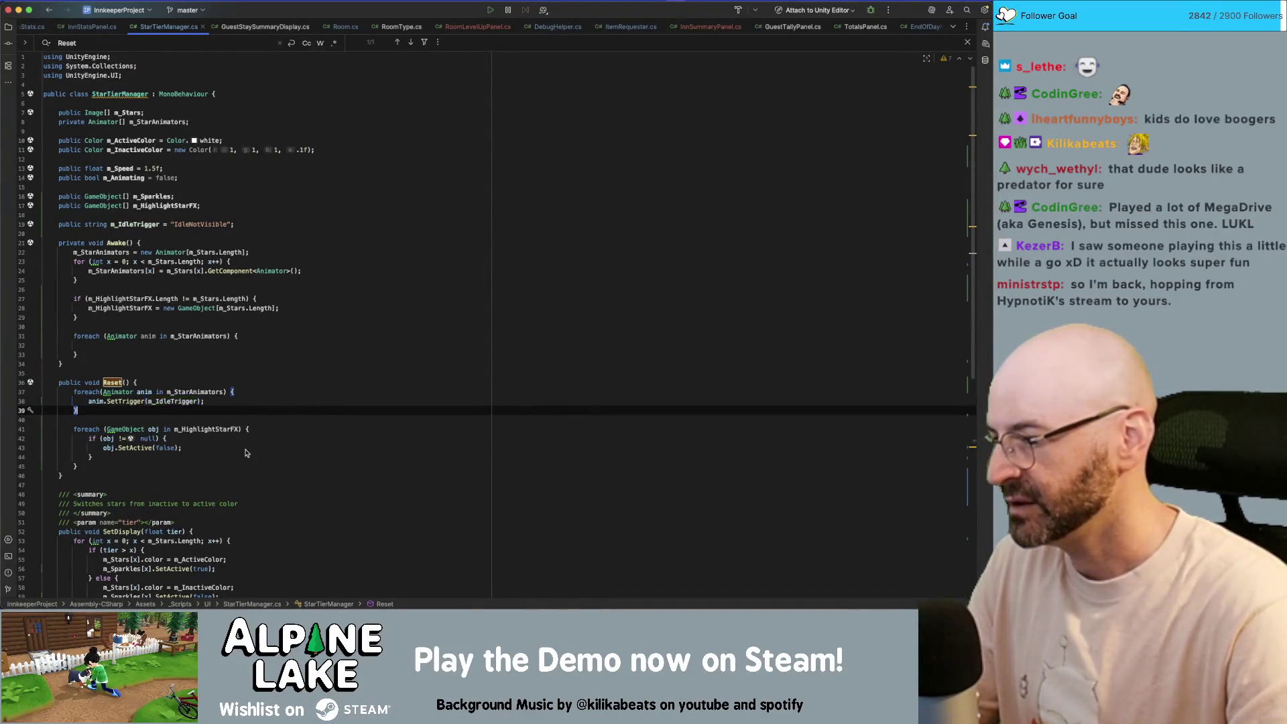
pyautogui.scroll(-3, 251, 467)
pyautogui.scroll(-8, 252, 467)
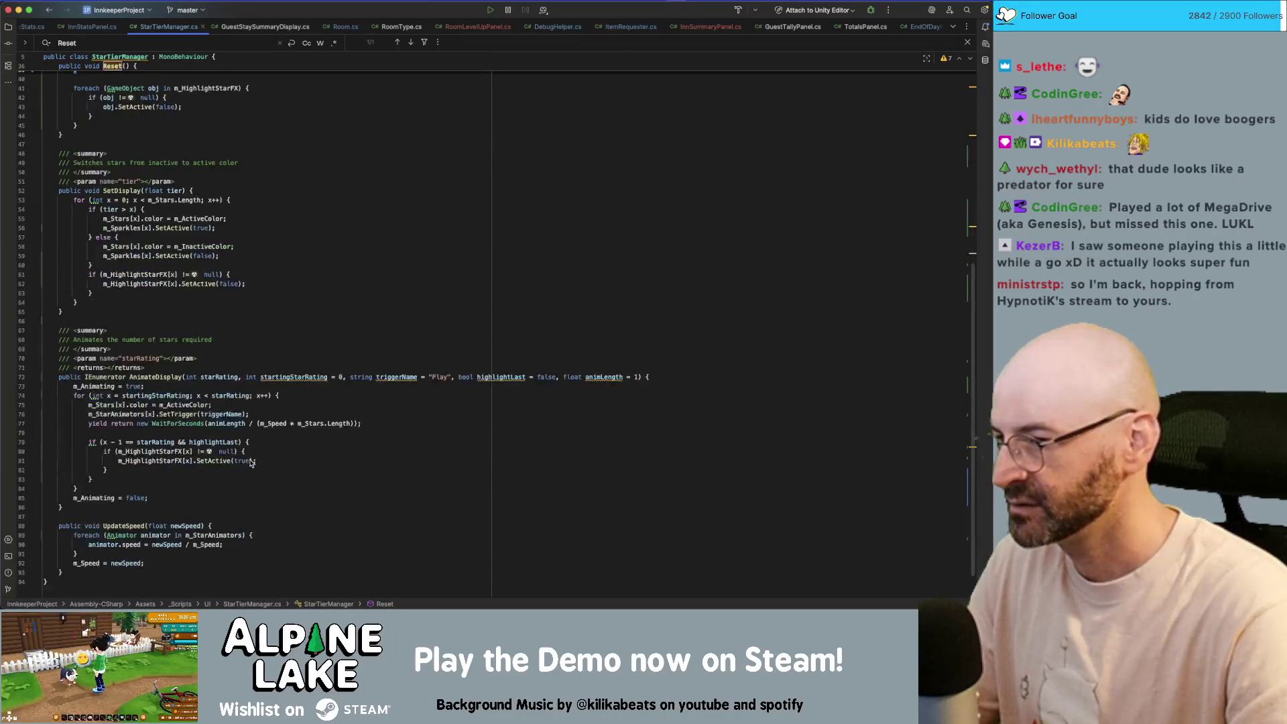
pyautogui.scroll(12, 250, 459)
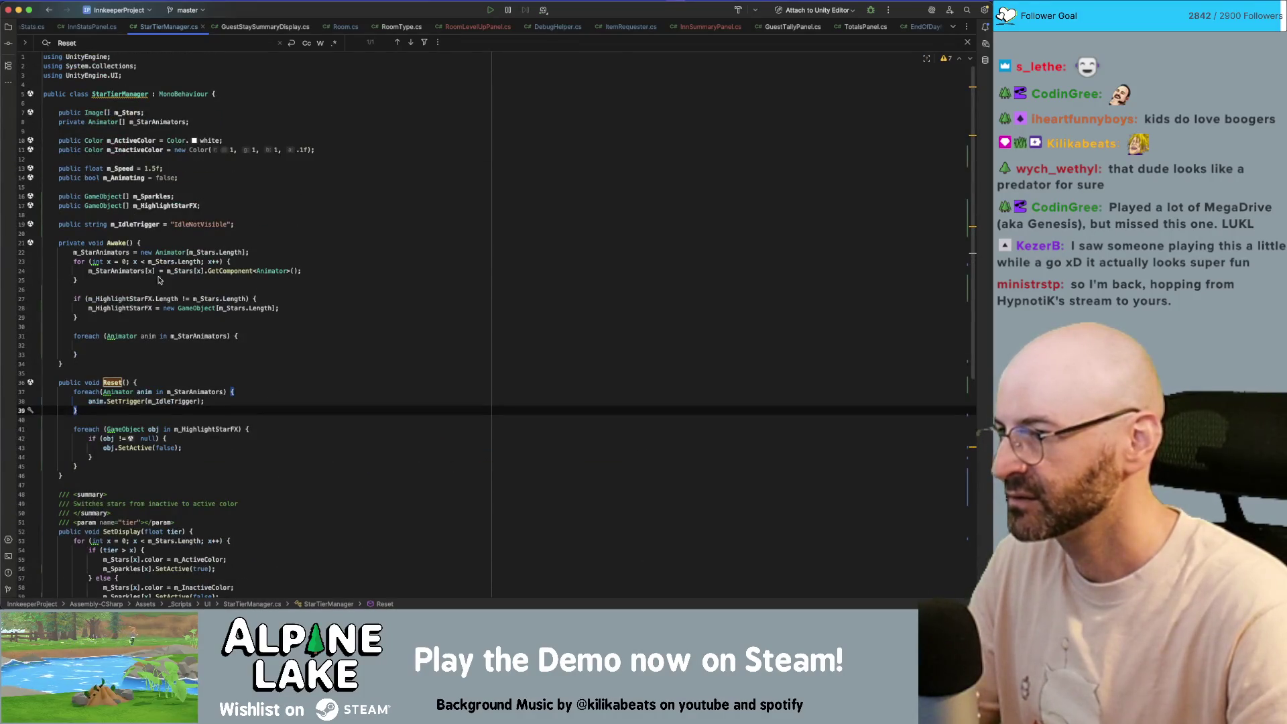
pyautogui.click(176, 325)
# - Replace the empty foreach block in Awake with a Reset(); call
pyautogui.press('Down')
pyautogui.press('Down')
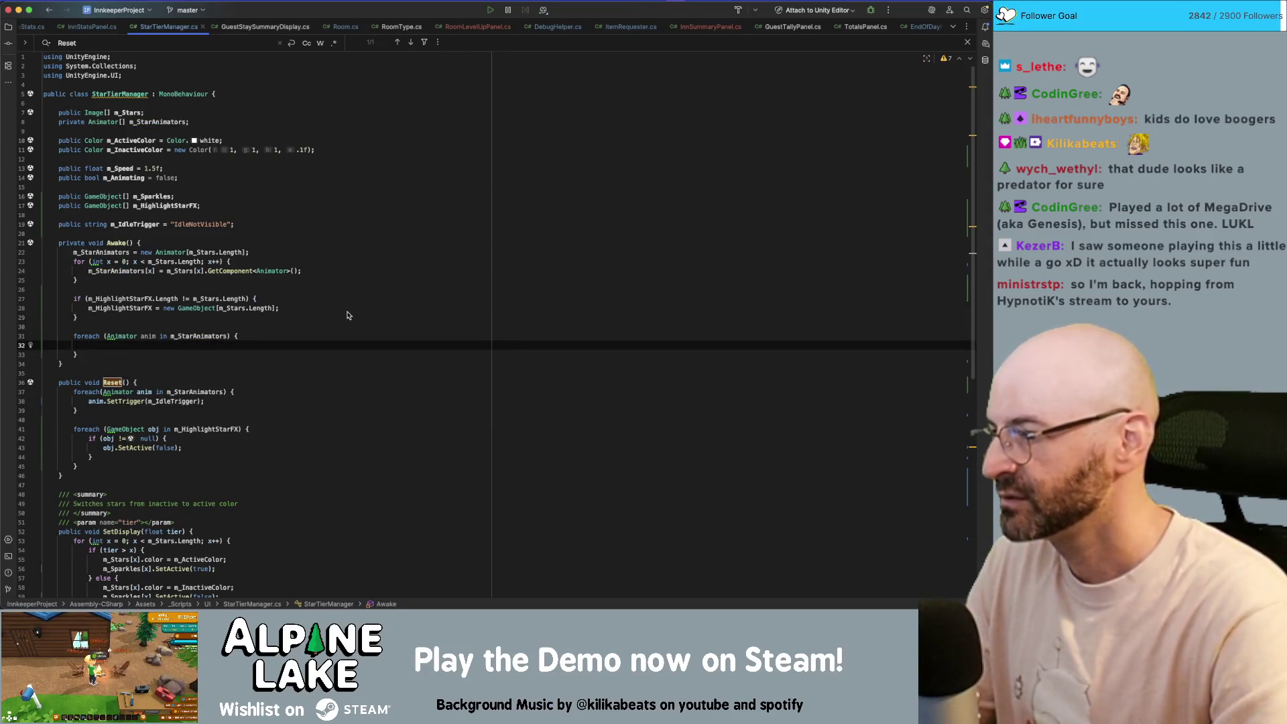
pyautogui.hotkey('alt', 'Up')
pyautogui.hotkey('alt', 'Up')
pyautogui.hotkey('alt', 'Up')
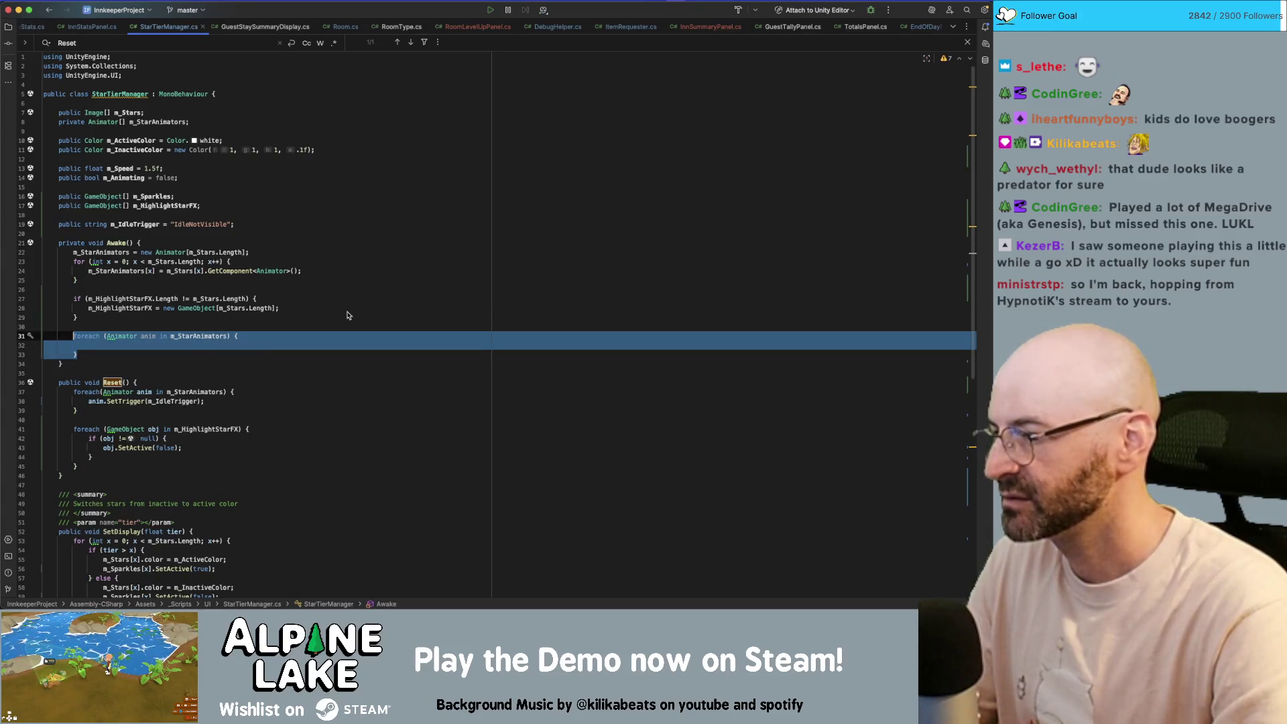
pyautogui.press('BackSpace')
pyautogui.write('Res')
pyautogui.press('Return')
pyautogui.press('End')
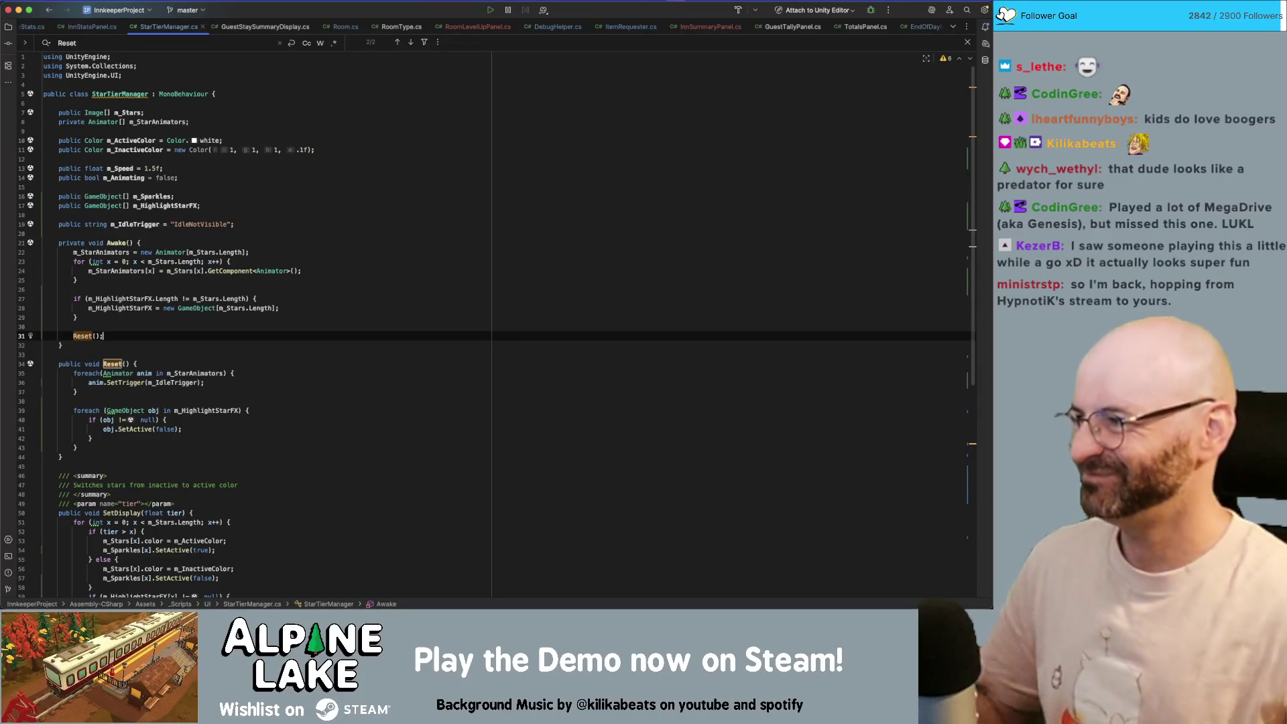
# - Select and review the HighlightStarFX if block in Awake
pyautogui.click(373, 298)
pyautogui.click(356, 319)
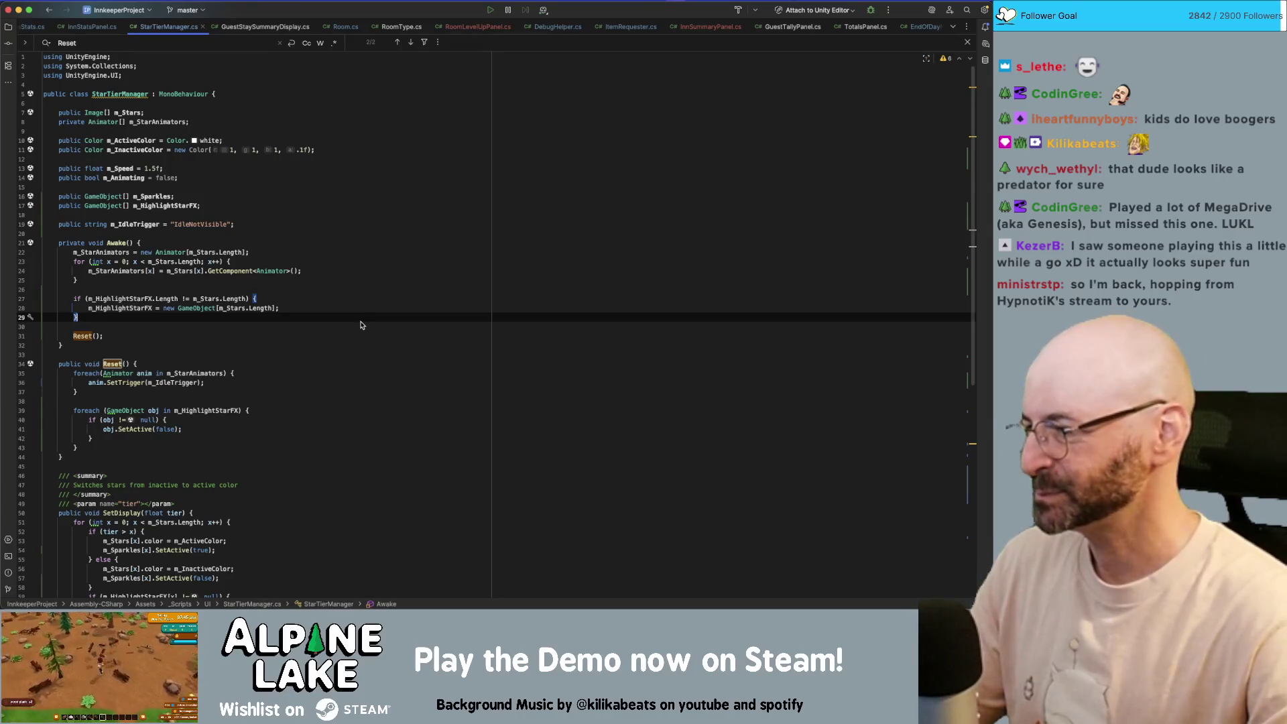
pyautogui.click(360, 328)
pyautogui.click(362, 314)
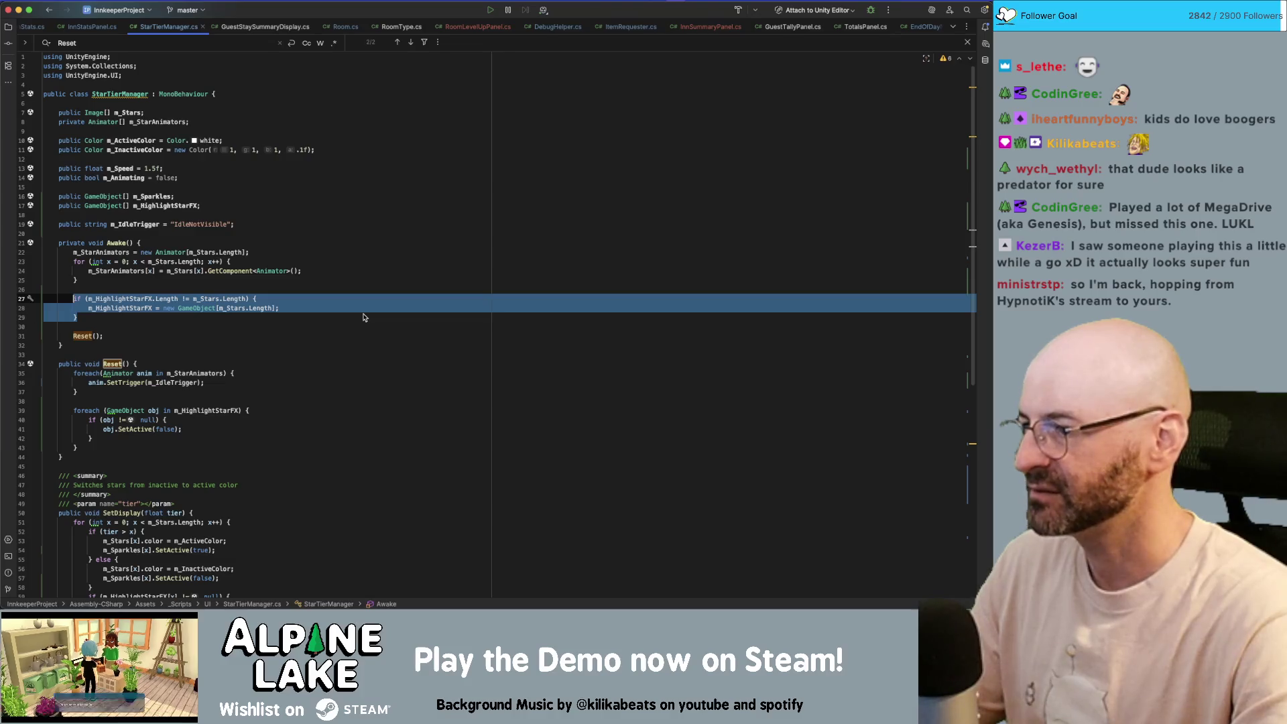
pyautogui.press('Right')
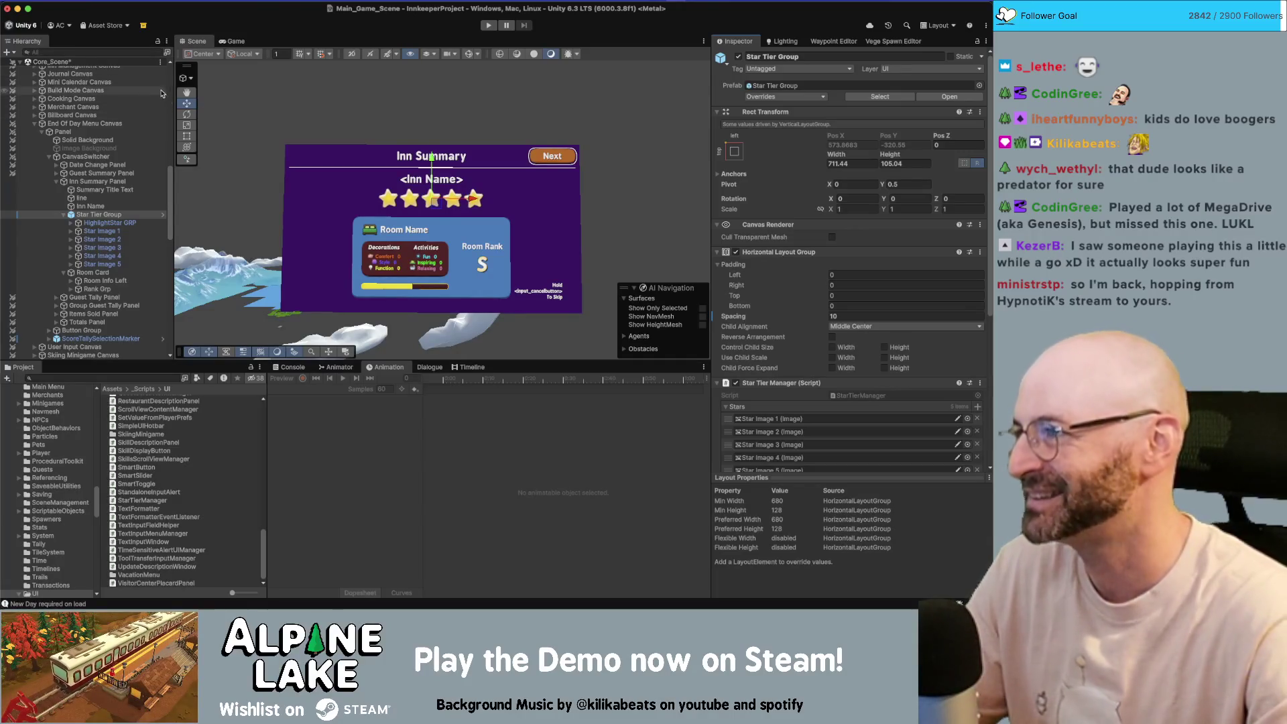
# - Collapse the Room Card items in the Hierarchy and expand Star Tier Group's star images
pyautogui.click(69, 214)
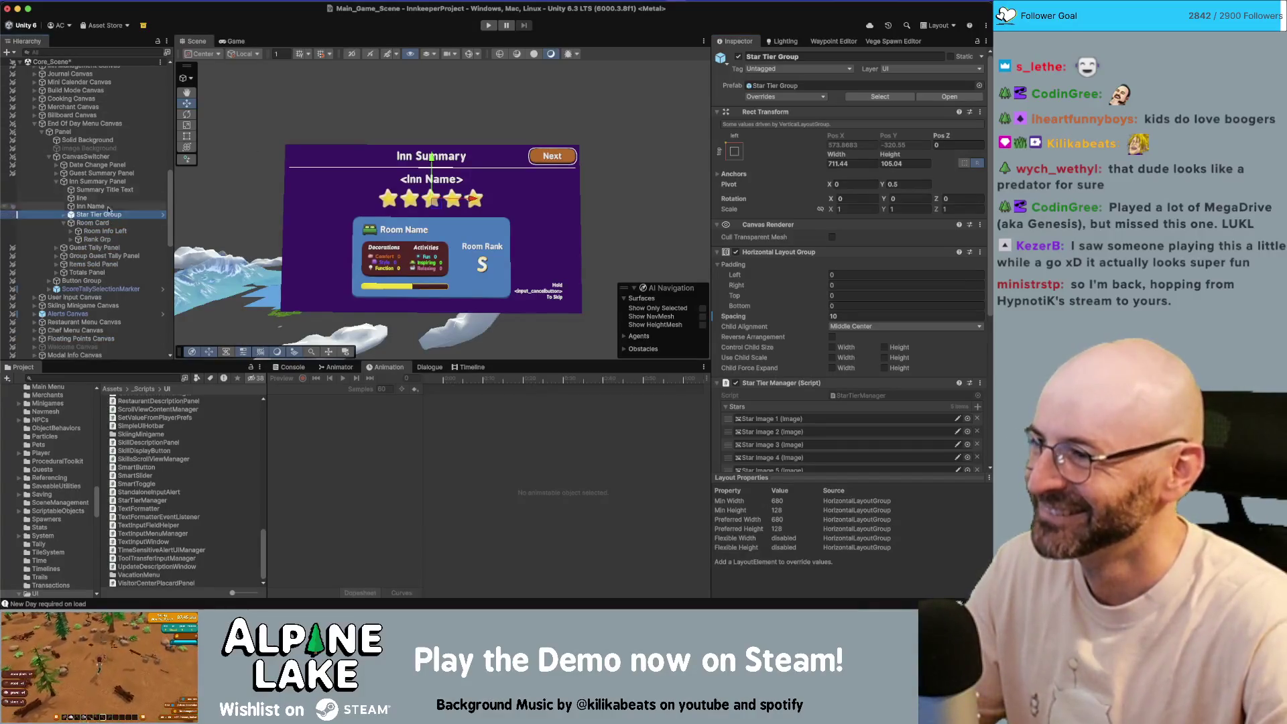
pyautogui.click(64, 223)
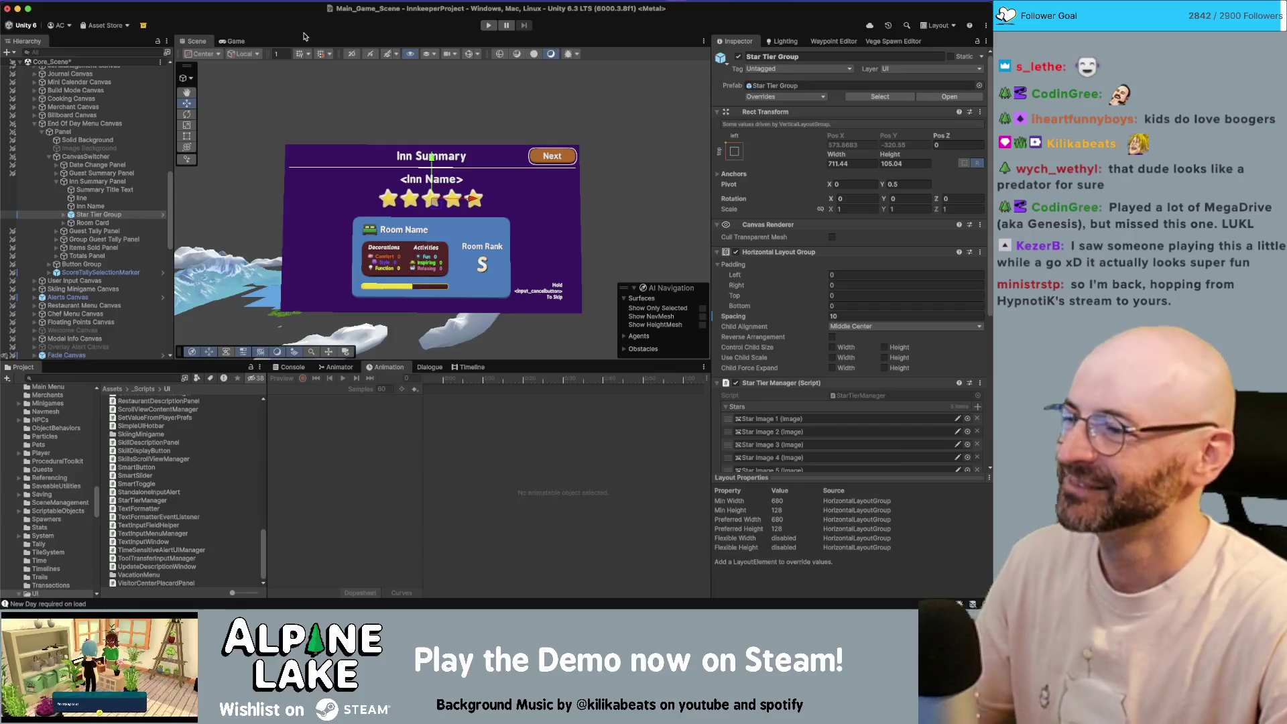
pyautogui.press('super+Tab')
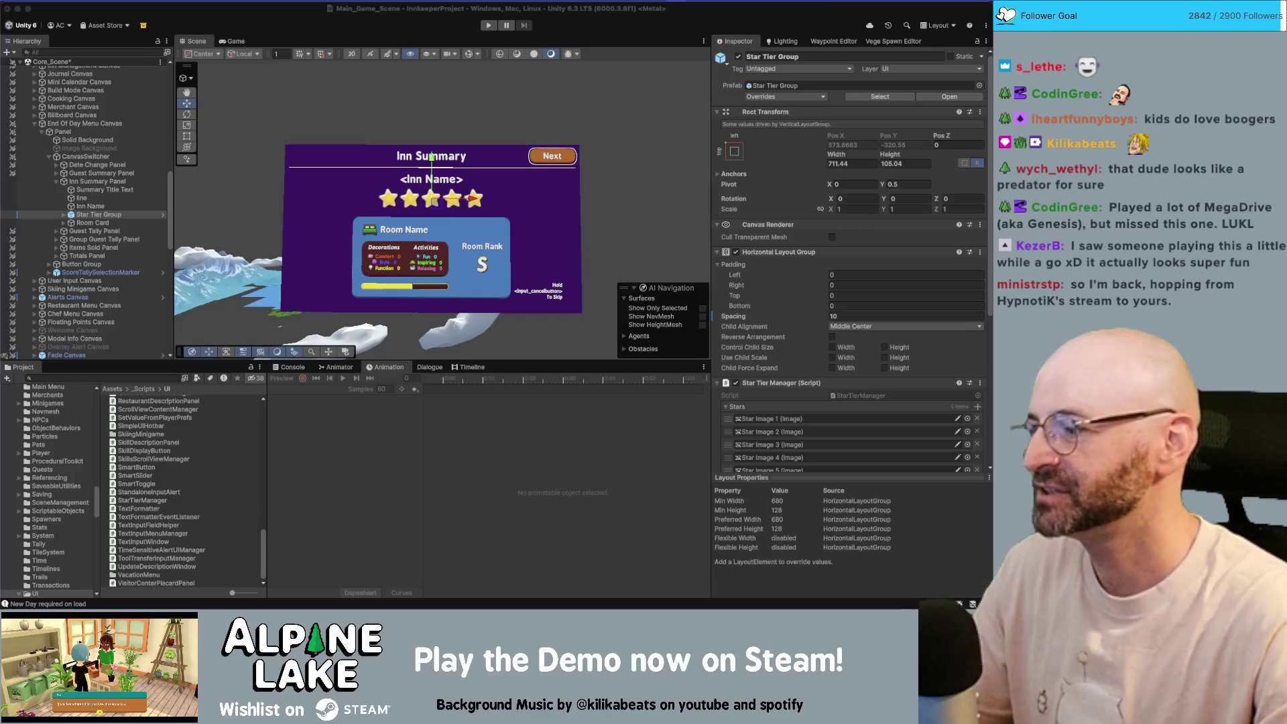
pyautogui.moveTo(463, 201)
pyautogui.mouseDown()
pyautogui.moveTo(498, 193)
pyautogui.moveTo(465, 167)
pyautogui.mouseUp()
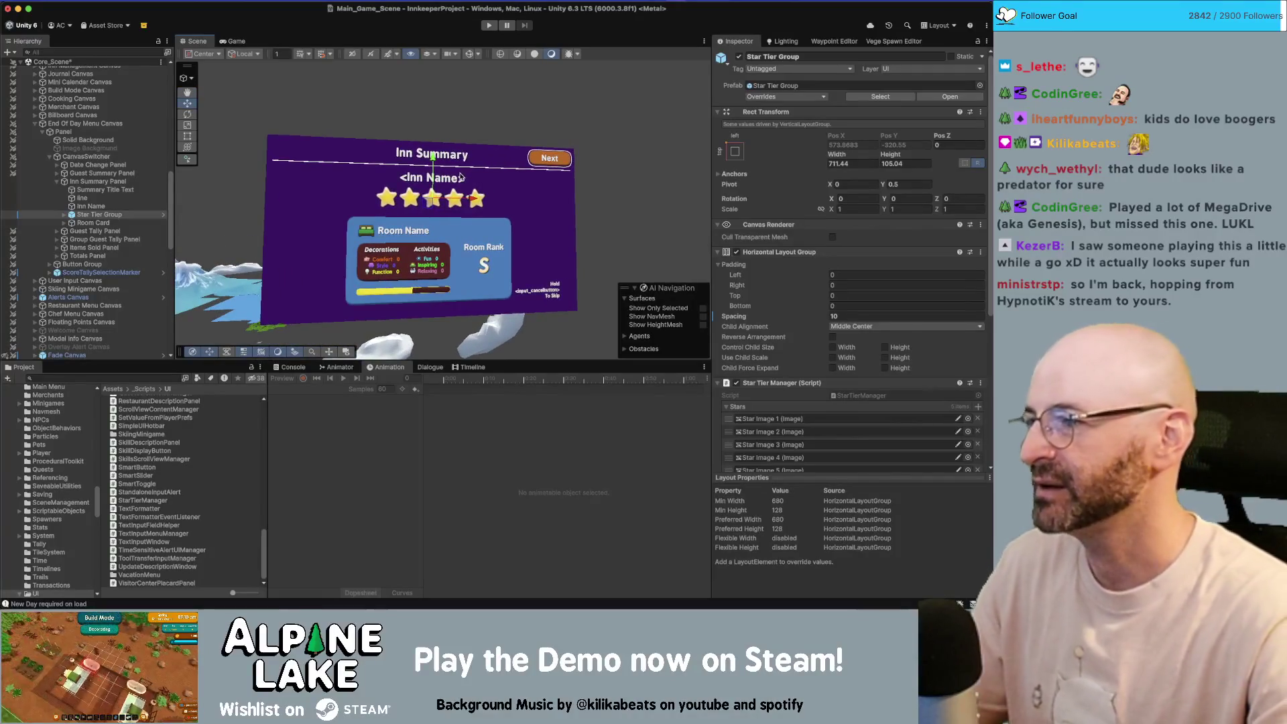
pyautogui.click(65, 215)
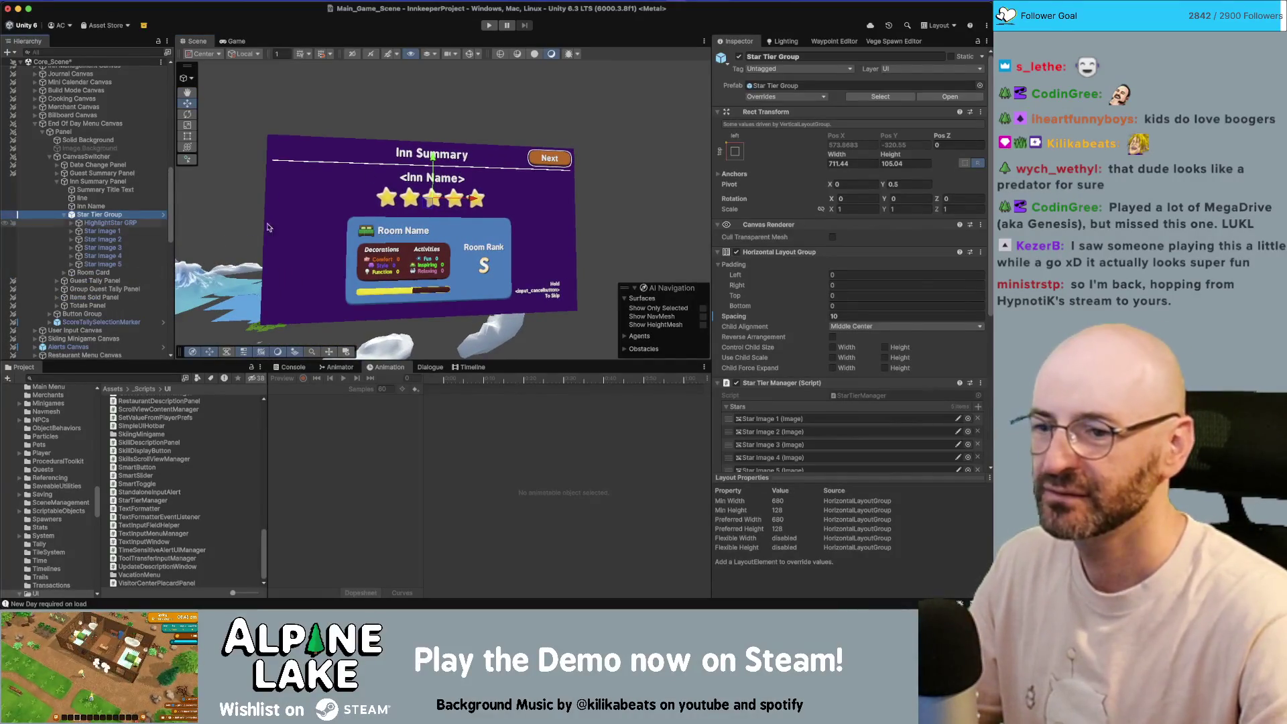
# - Collapse the Stars, Sparkles and Highlight Star FX lists, then change Idle Trigger to IdleVisible
pyautogui.click(727, 402)
pyautogui.scroll(-5, 728, 401)
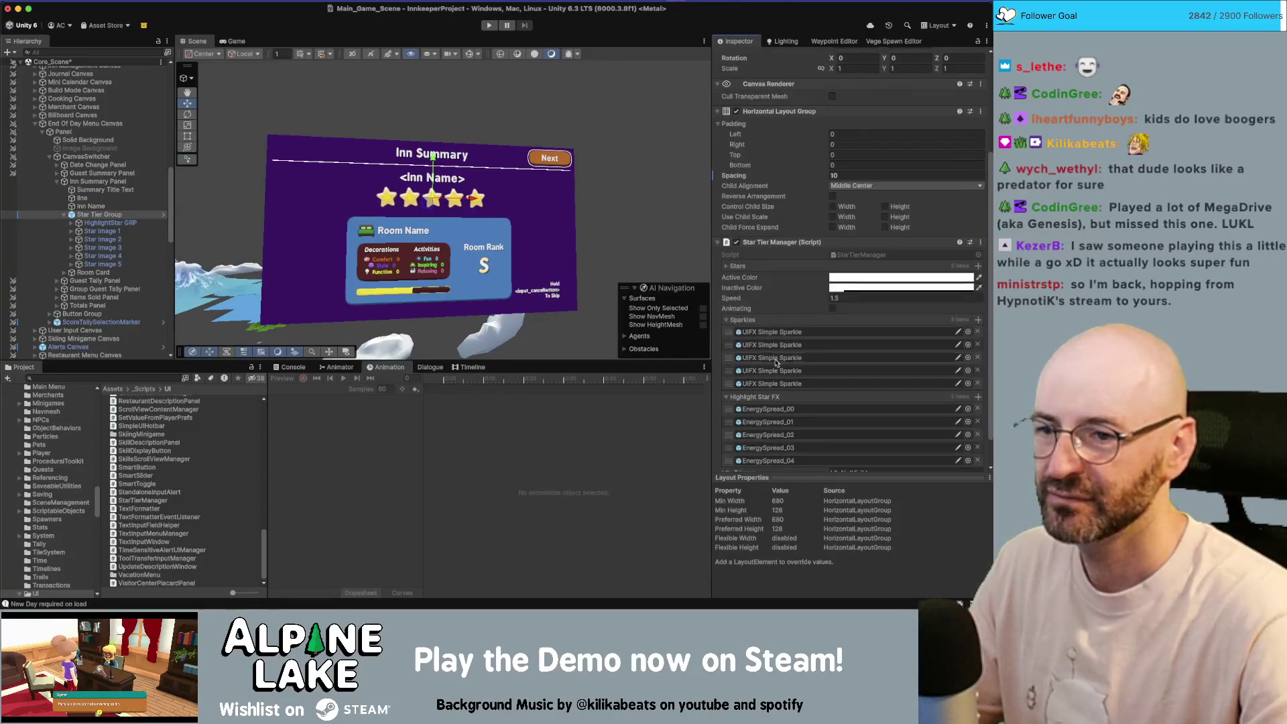
pyautogui.click(727, 320)
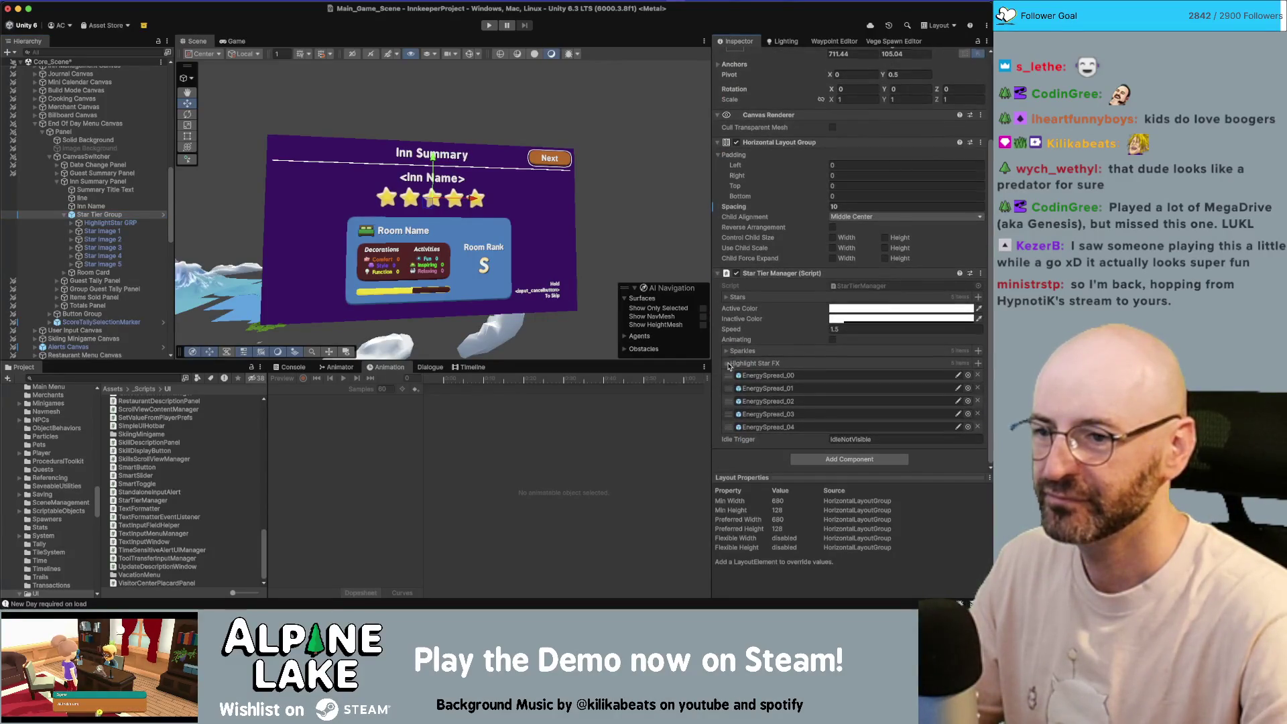
pyautogui.click(728, 364)
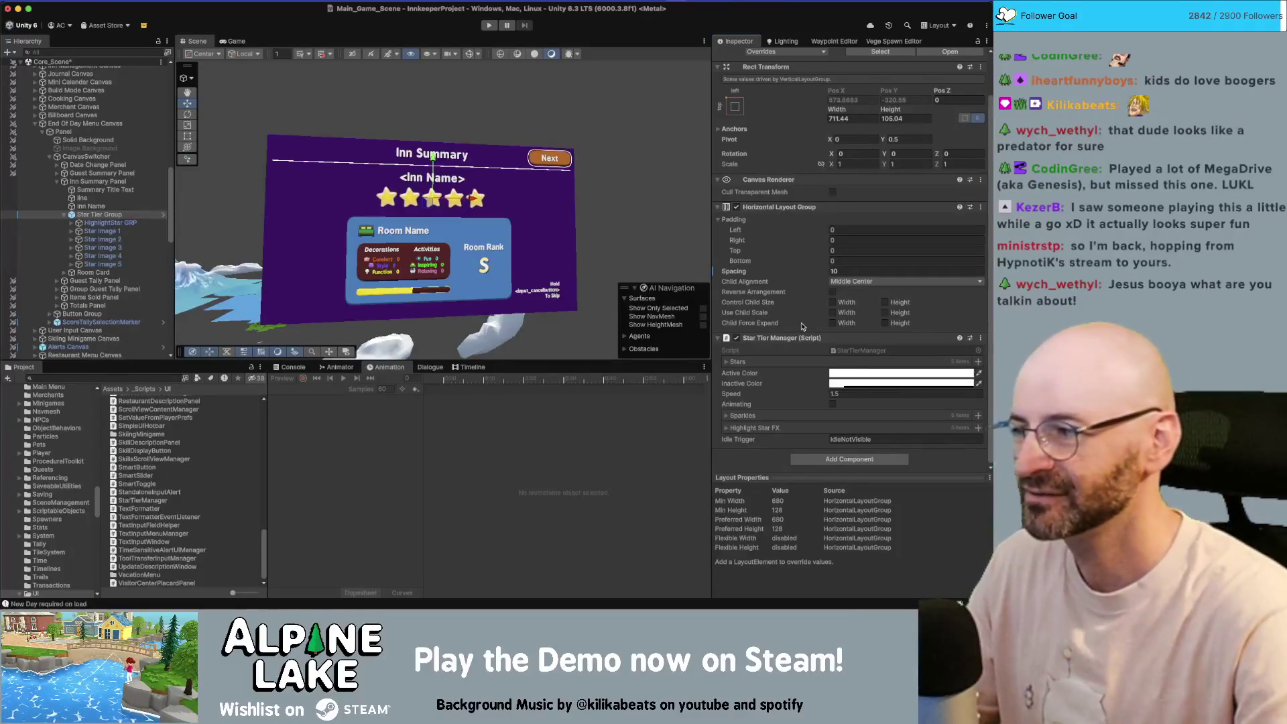
pyautogui.click(849, 439)
pyautogui.press('BackSpace')
pyautogui.press('BackSpace')
pyautogui.press('BackSpace')
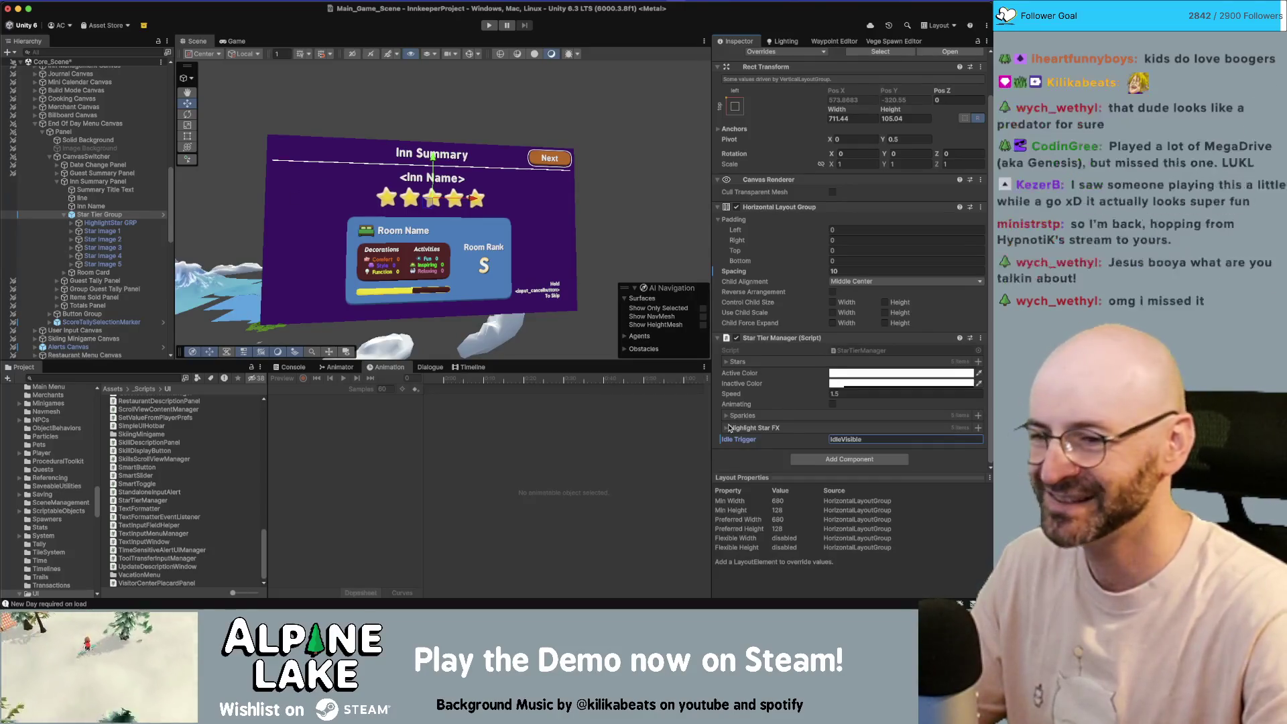
# - Recheck the Highlight Star FX list entries, then enter Play mode
pyautogui.click(726, 428)
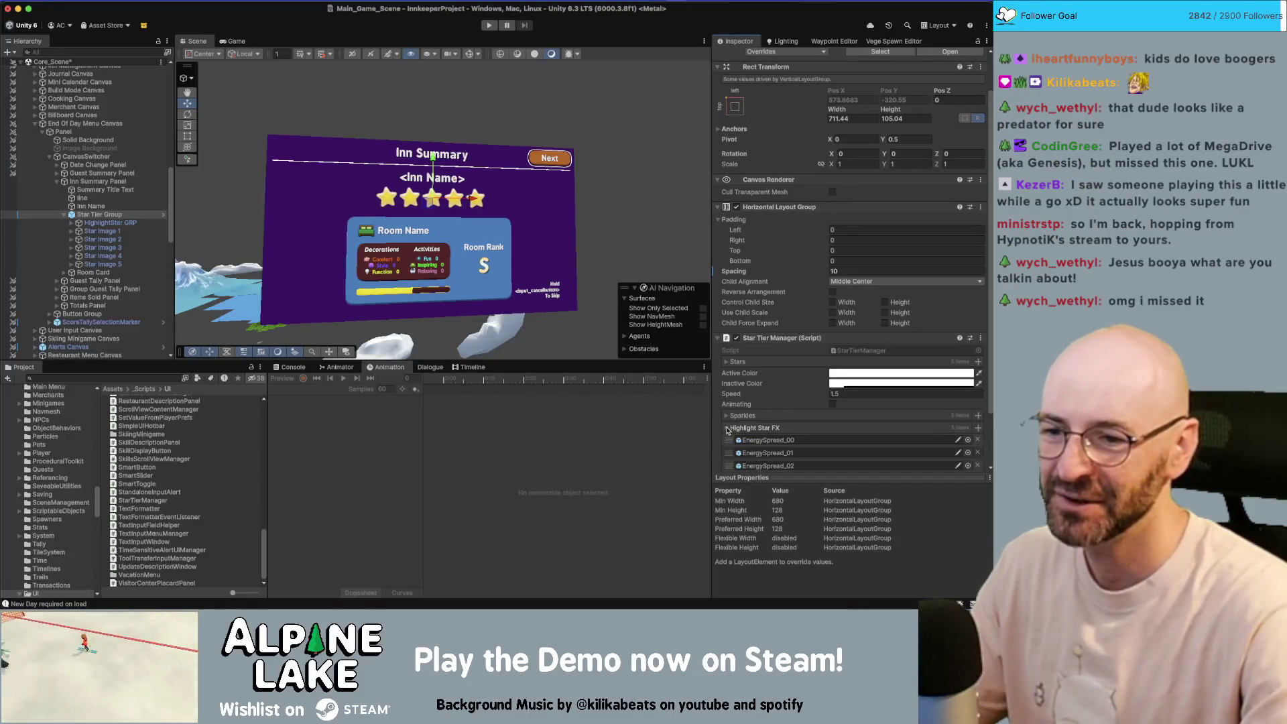
pyautogui.scroll(-1, 727, 430)
pyautogui.click(729, 402)
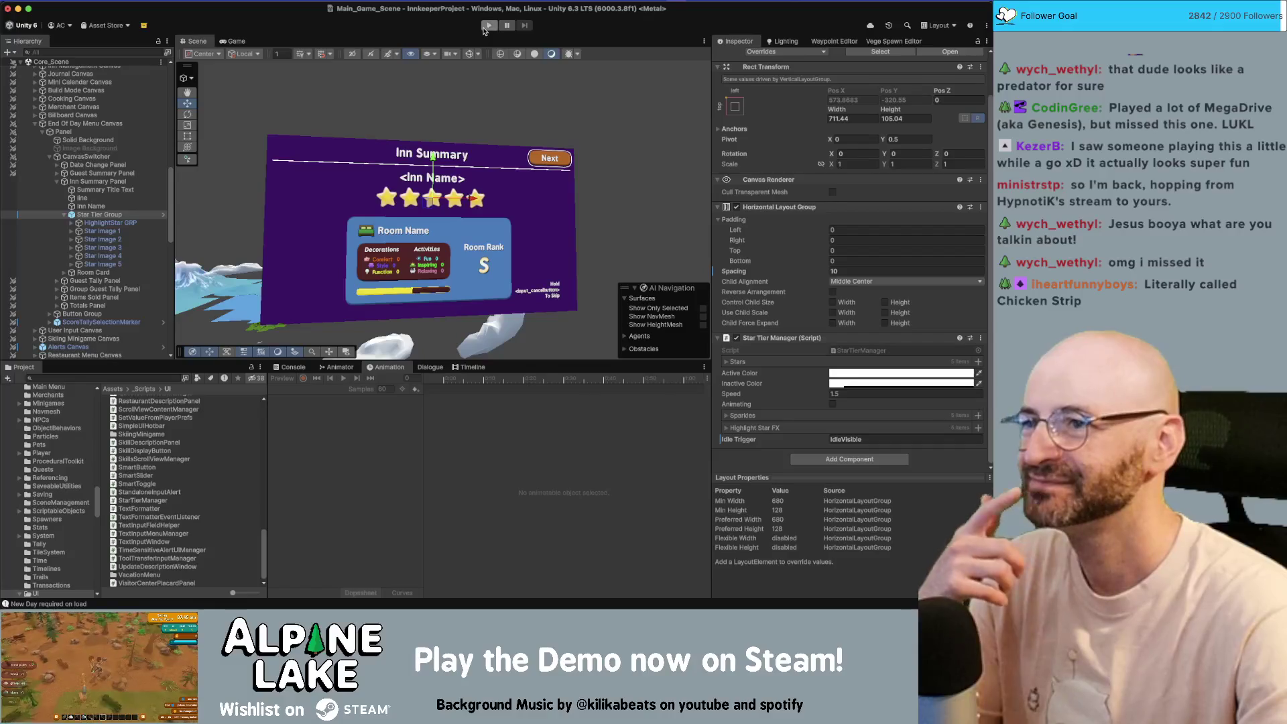
pyautogui.click(484, 29)
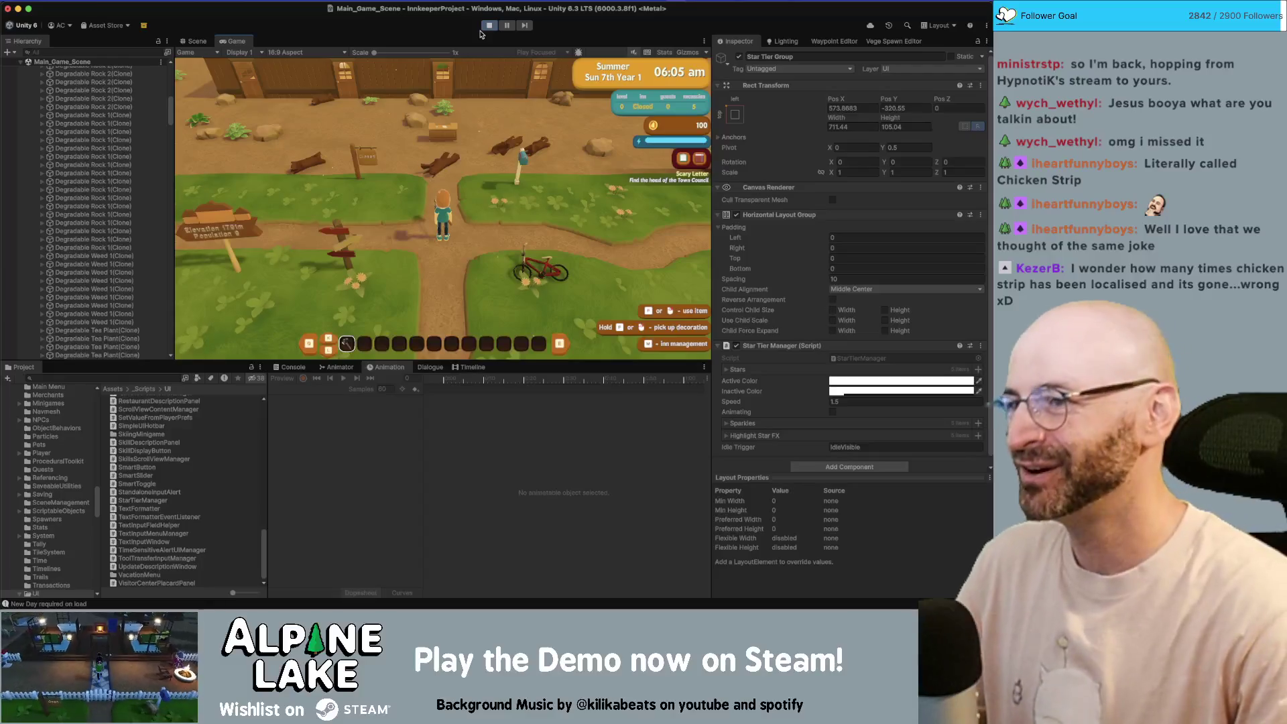
# - Walk the character north and select three Decor Bed Single B(Clone) objects in the Hierarchy
pyautogui.press('w')
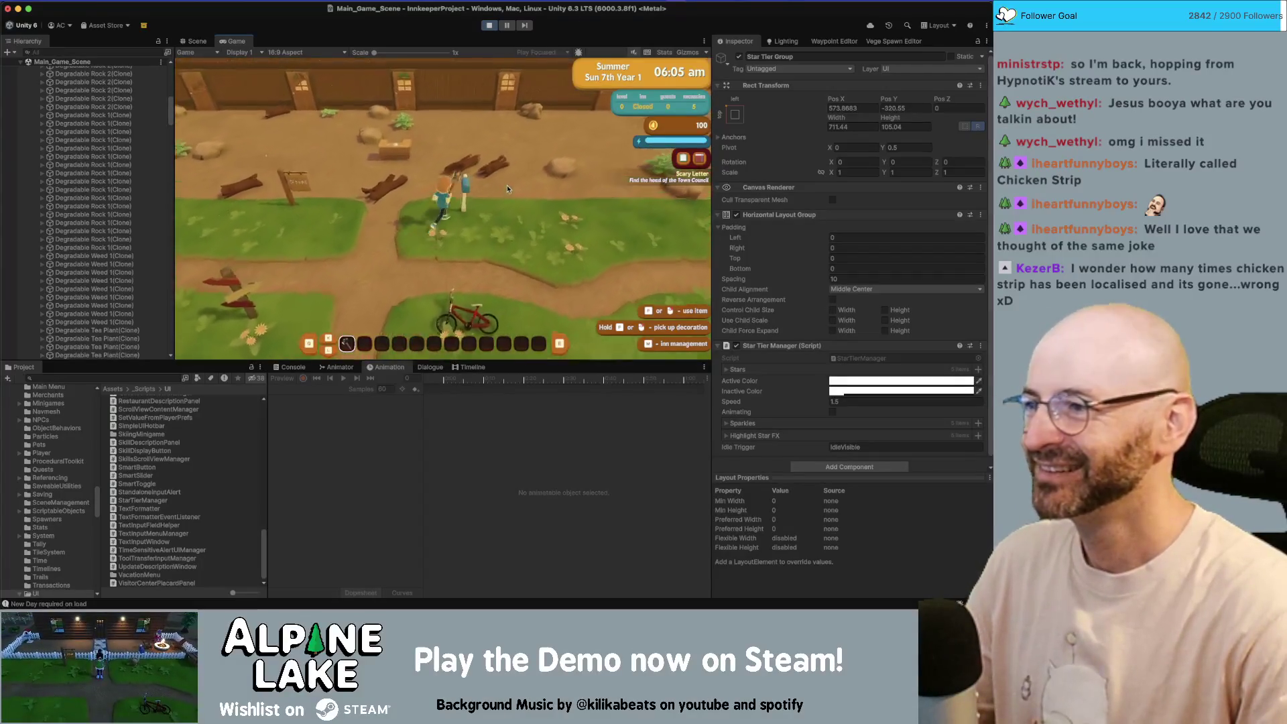
pyautogui.scroll(15, 117, 206)
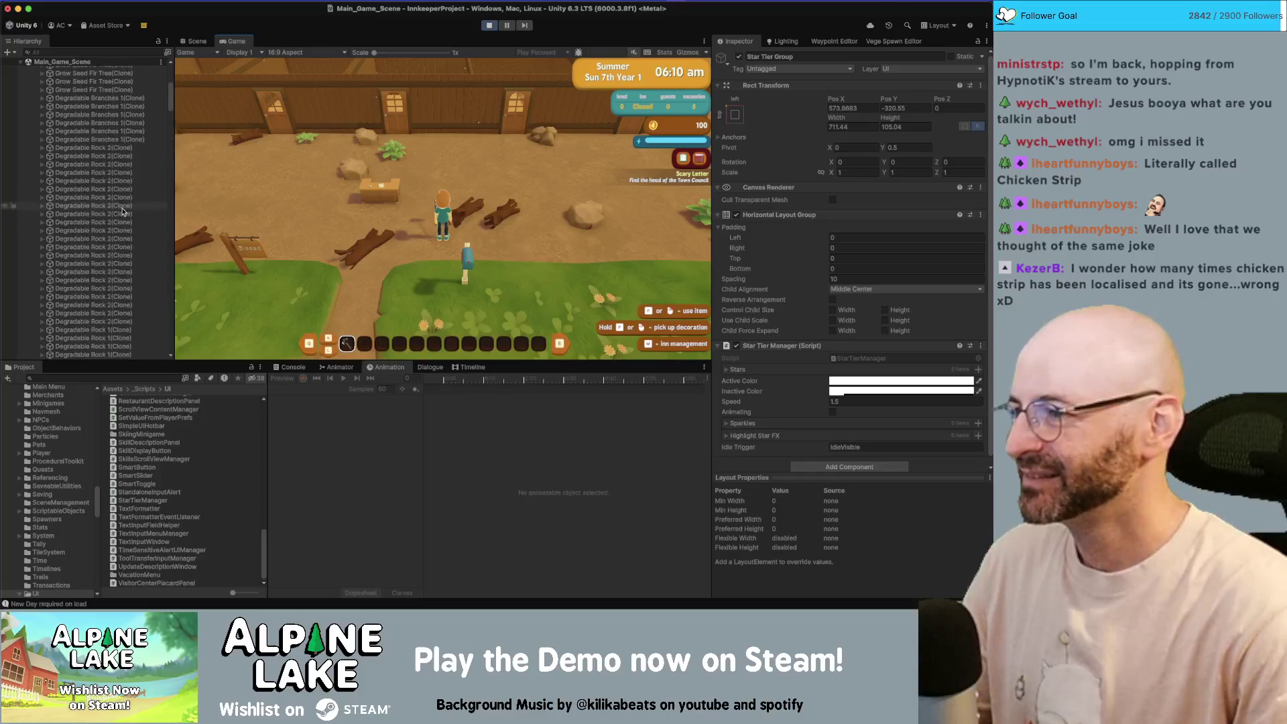
pyautogui.scroll(-15, 117, 206)
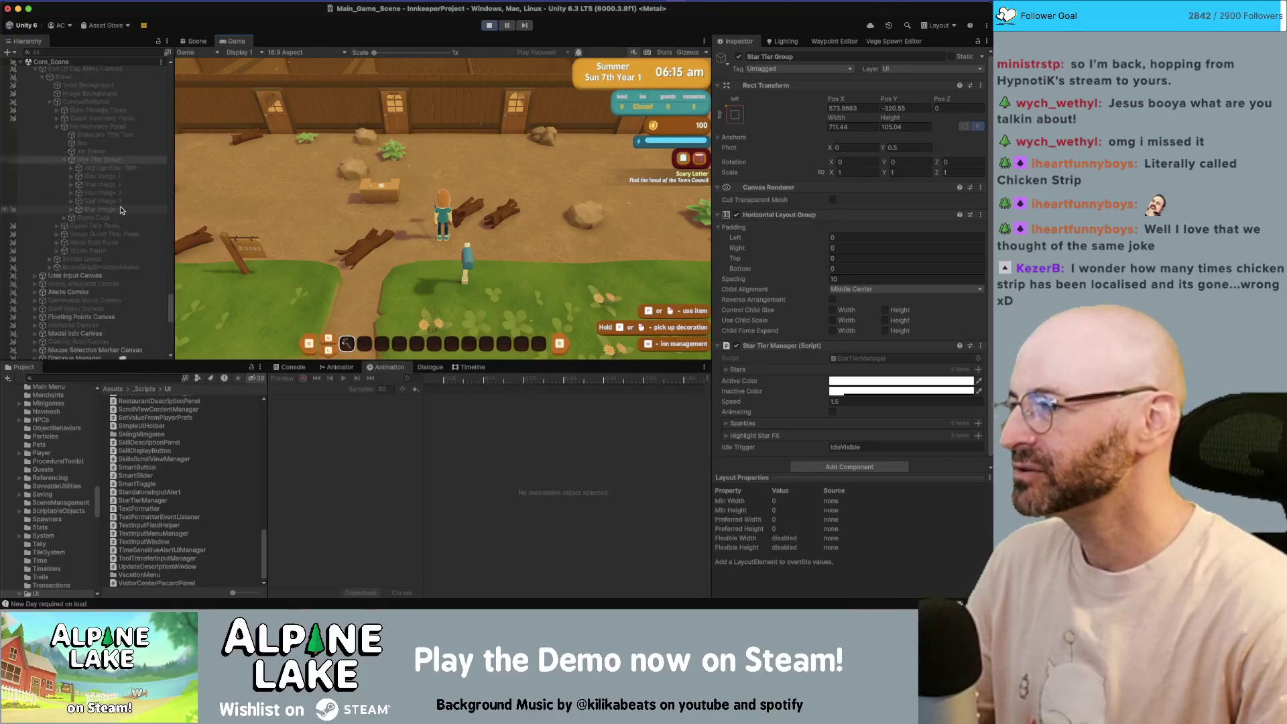
pyautogui.scroll(10, 121, 210)
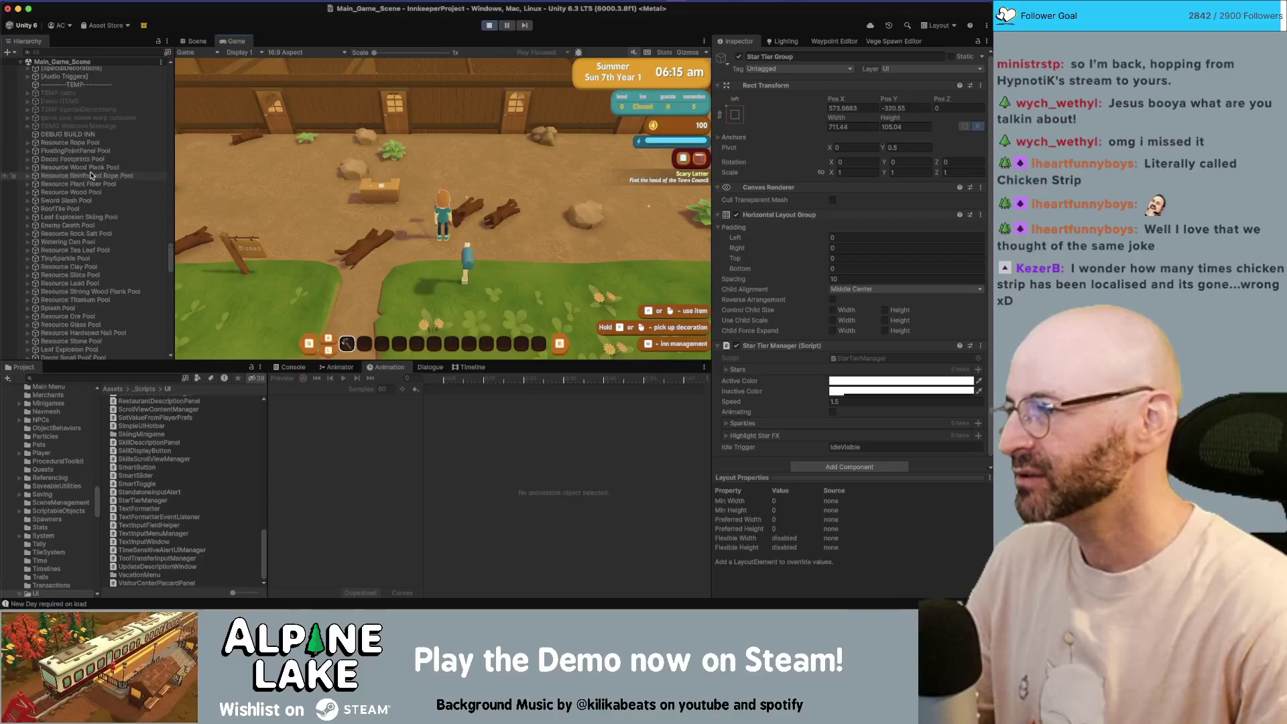
pyautogui.click(96, 155)
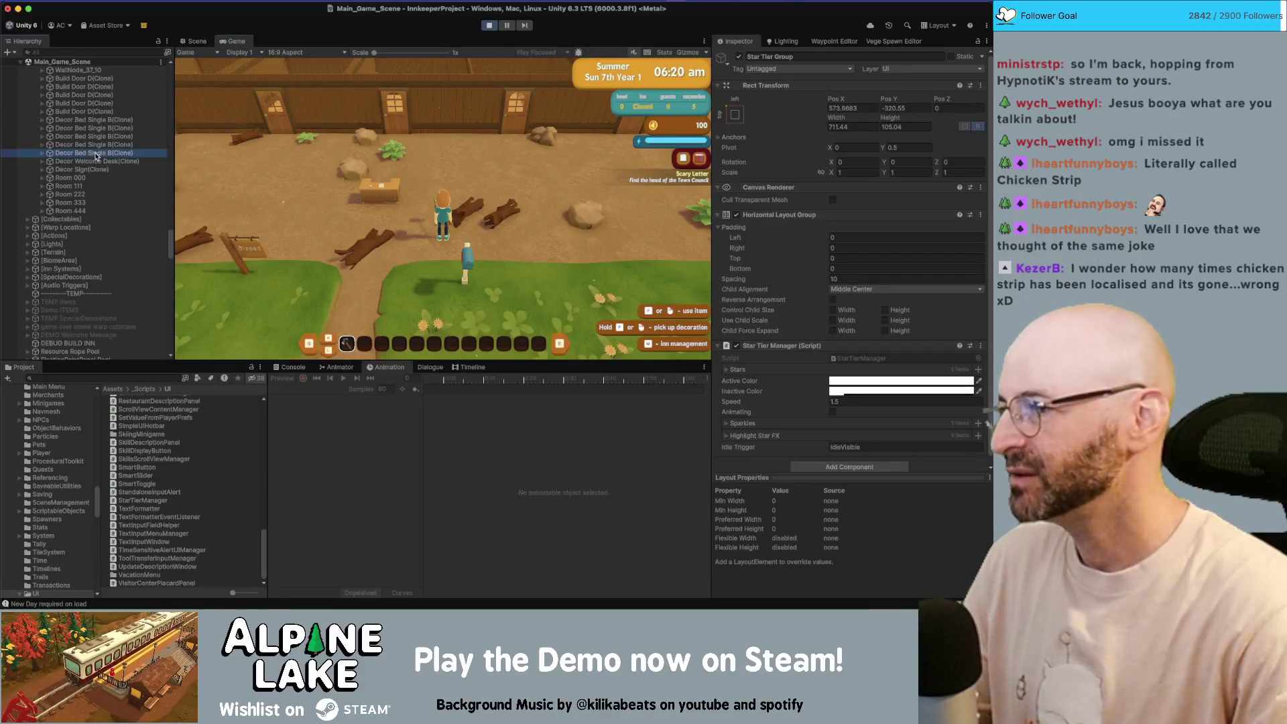
pyautogui.keyDown('shift'); pyautogui.click(114, 137); pyautogui.keyUp('shift')
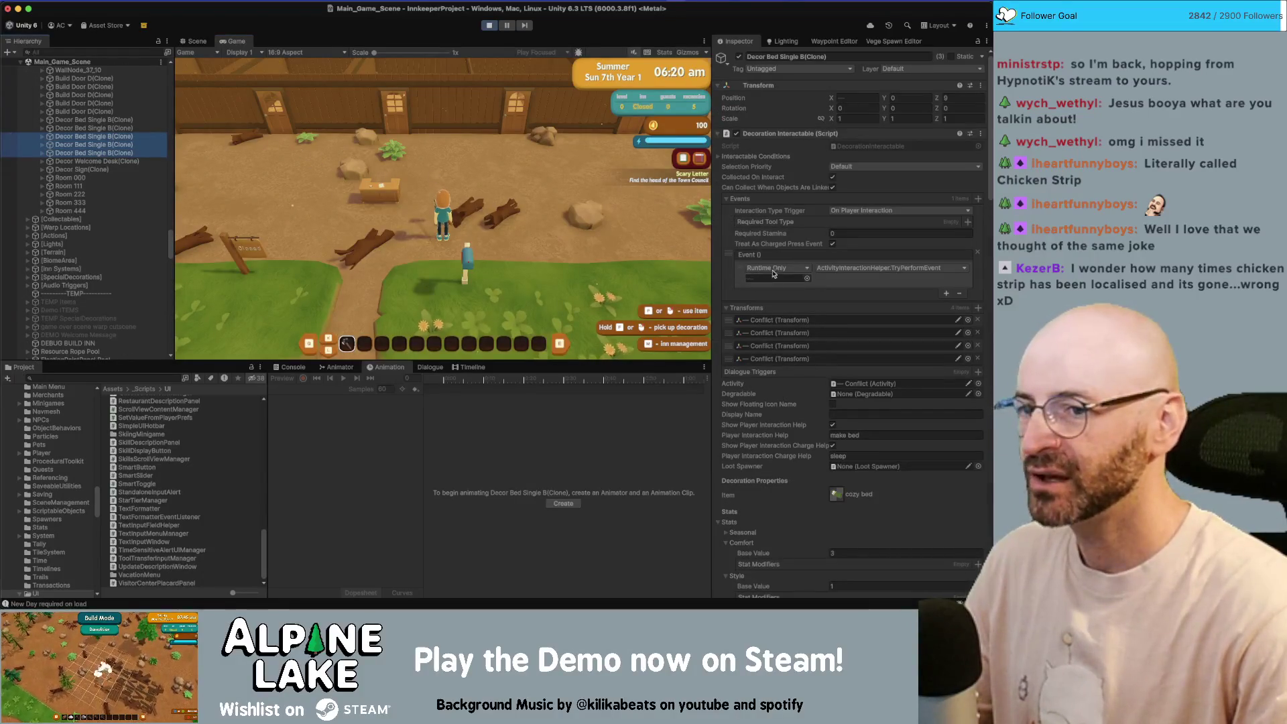
# - Set Comfort Base Value to 30 on all four single beds, then sleep in-game to end the day
pyautogui.scroll(-5, 871, 402)
pyautogui.click(850, 439)
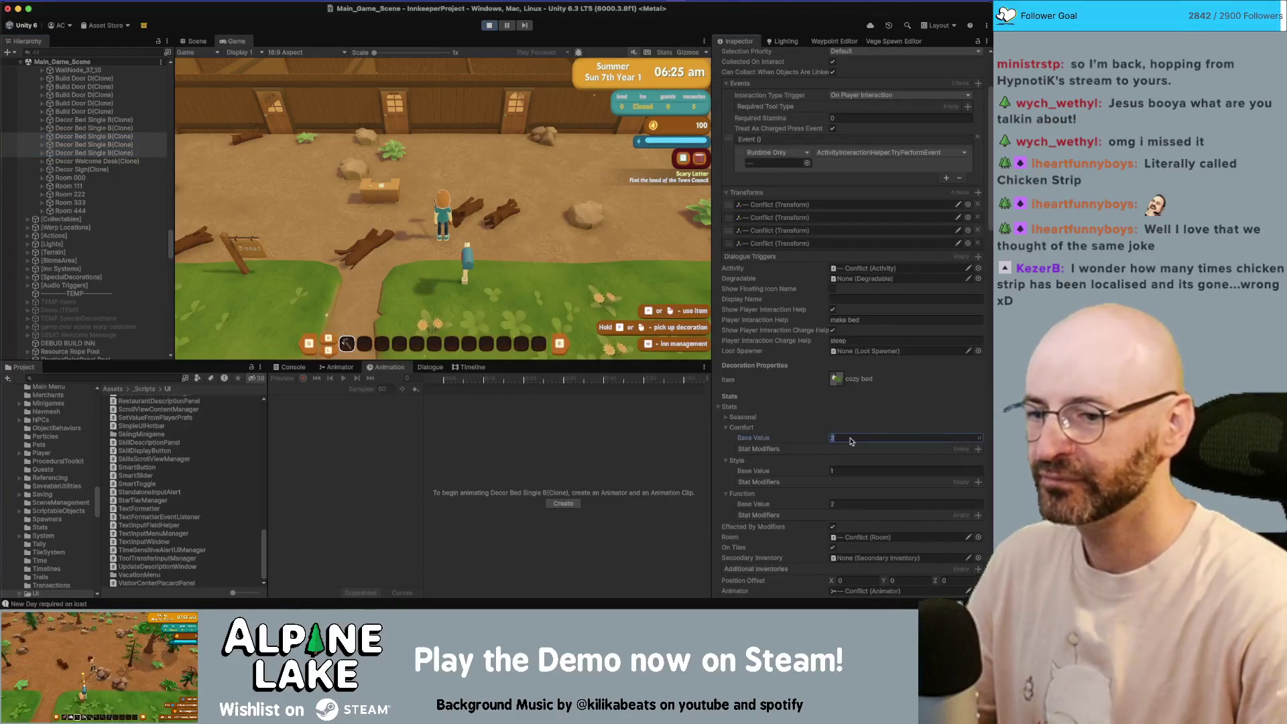
pyautogui.keyDown('shift'); pyautogui.click(107, 129); pyautogui.keyUp('shift')
pyautogui.click(848, 437)
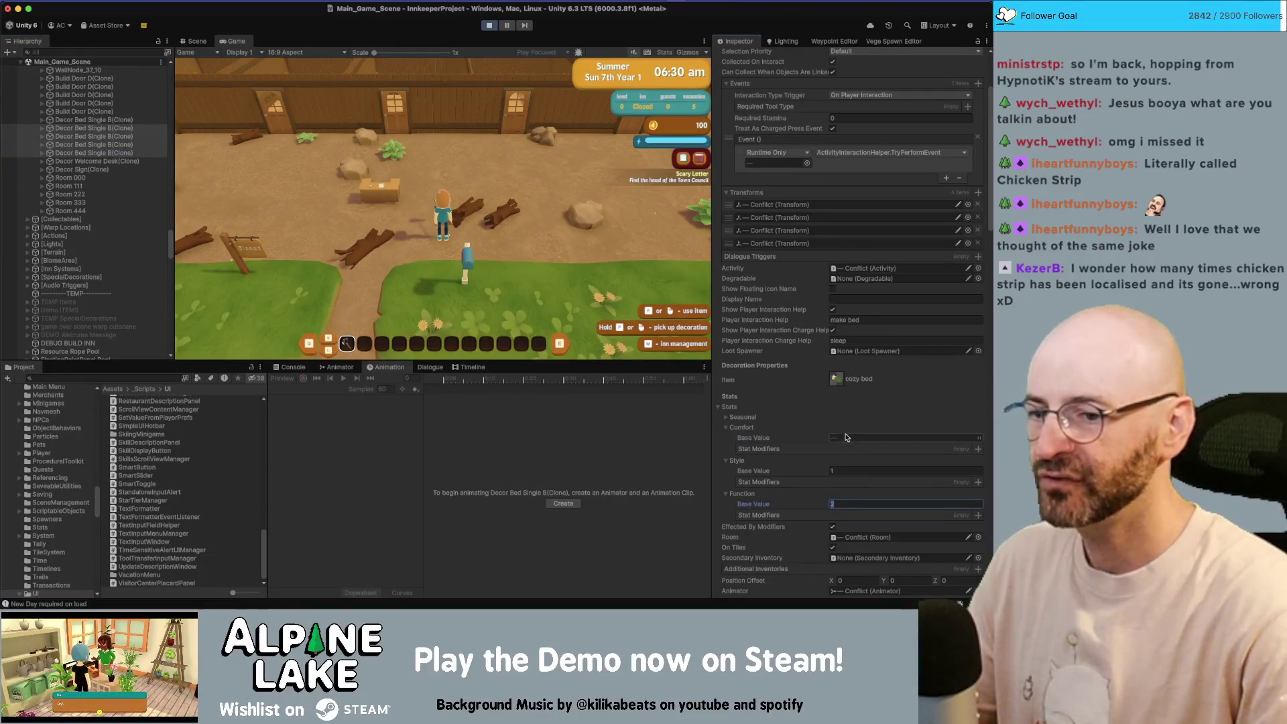
pyautogui.write('30')
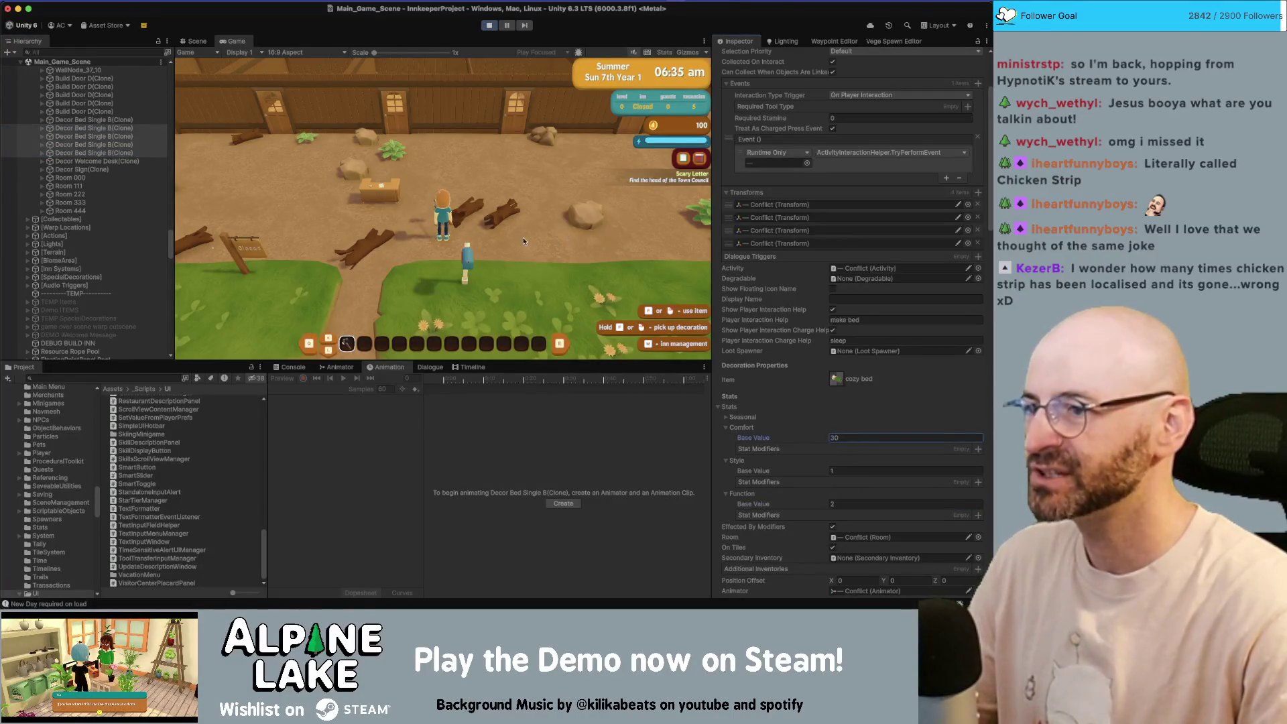
pyautogui.click(507, 205)
pyautogui.press('w')
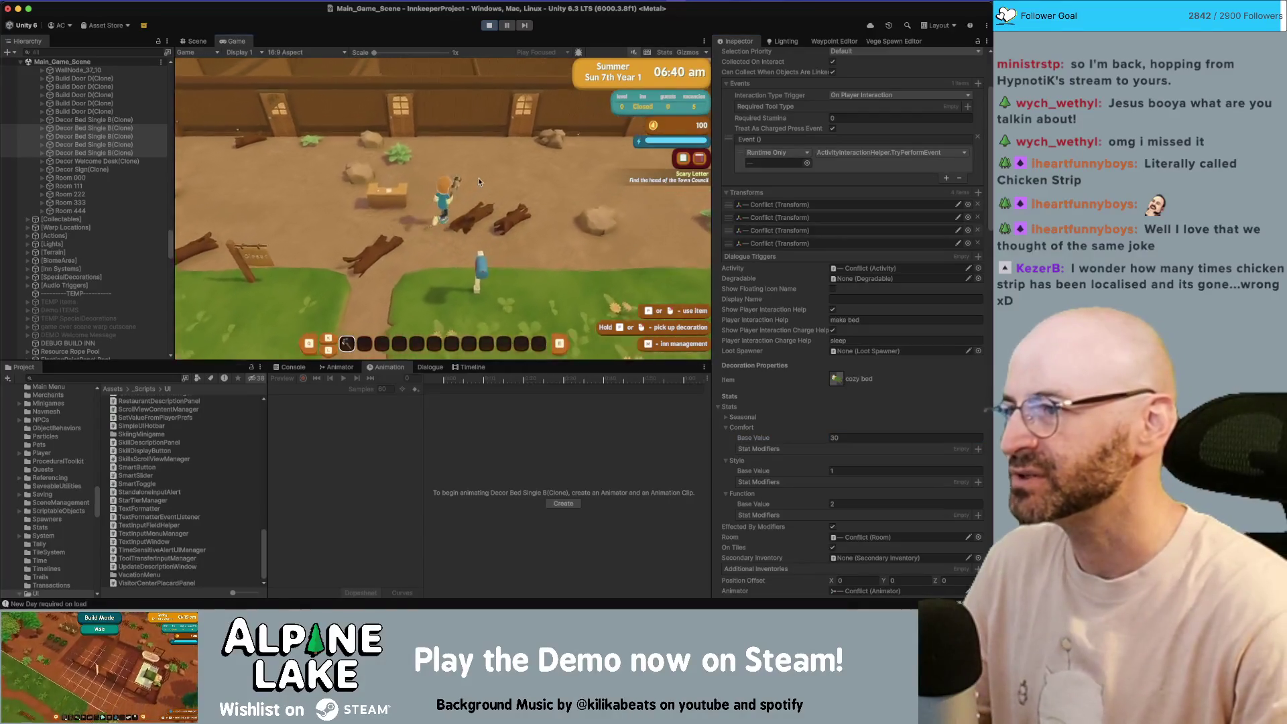
pyautogui.press('e')
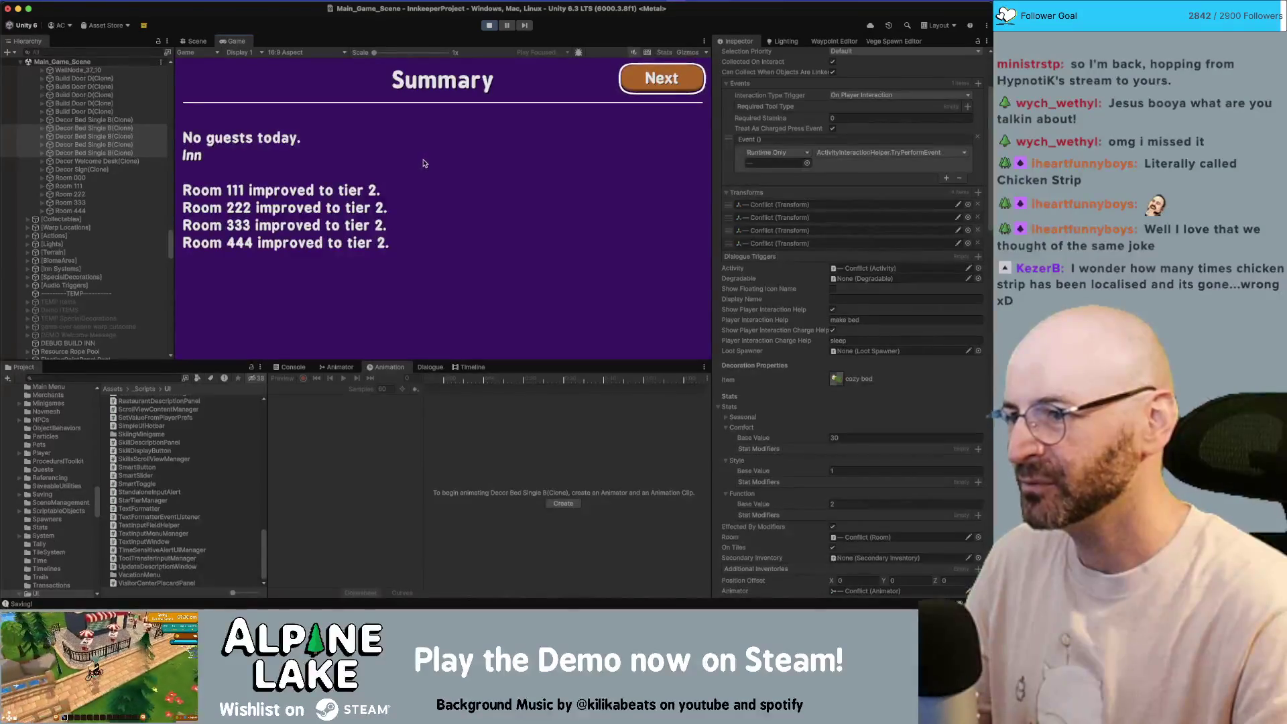
# - Stop Play, assign Star Tier Group to the Inn Summary Panel's Star Tier Manager field, and replay
pyautogui.click(290, 367)
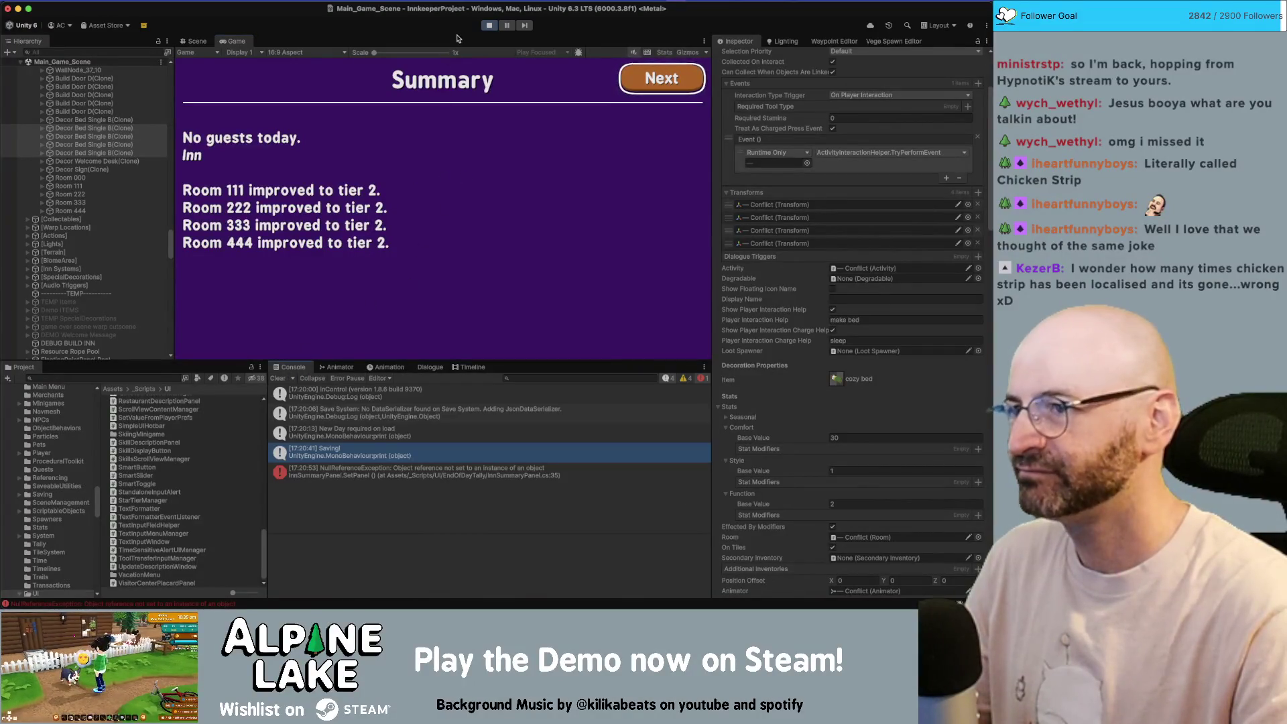
pyautogui.click(489, 25)
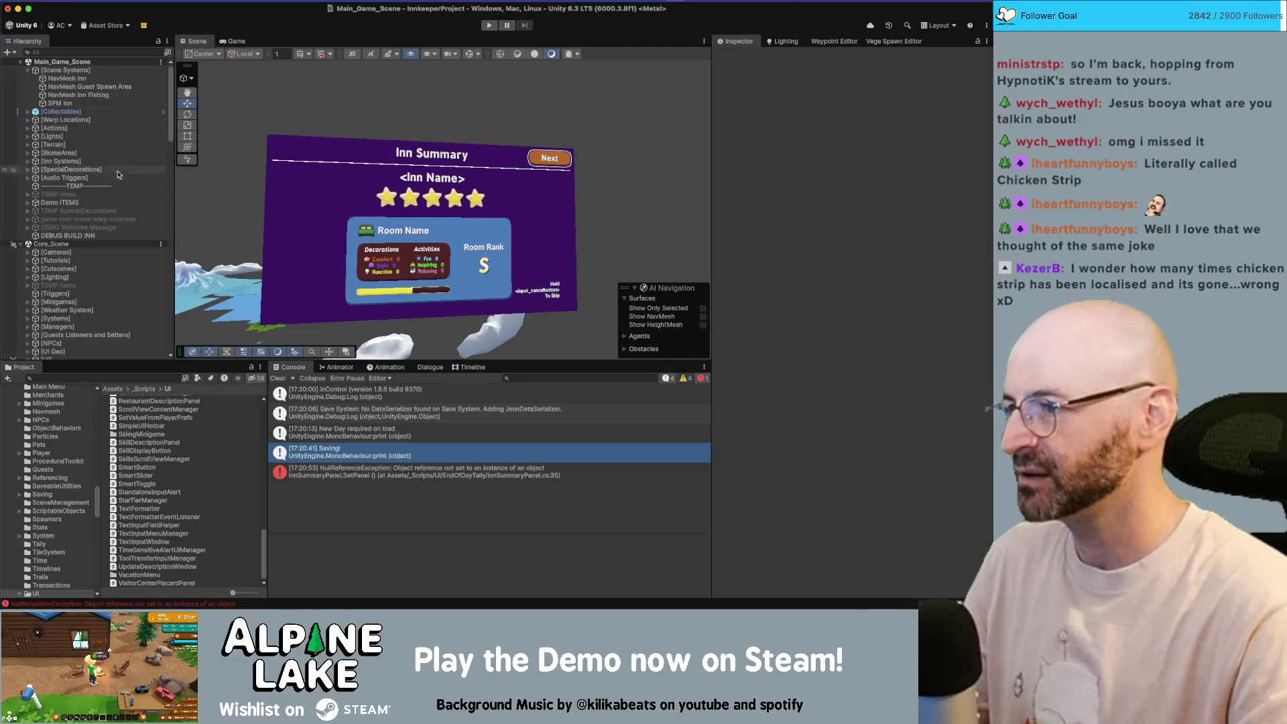
pyautogui.scroll(-10, 111, 201)
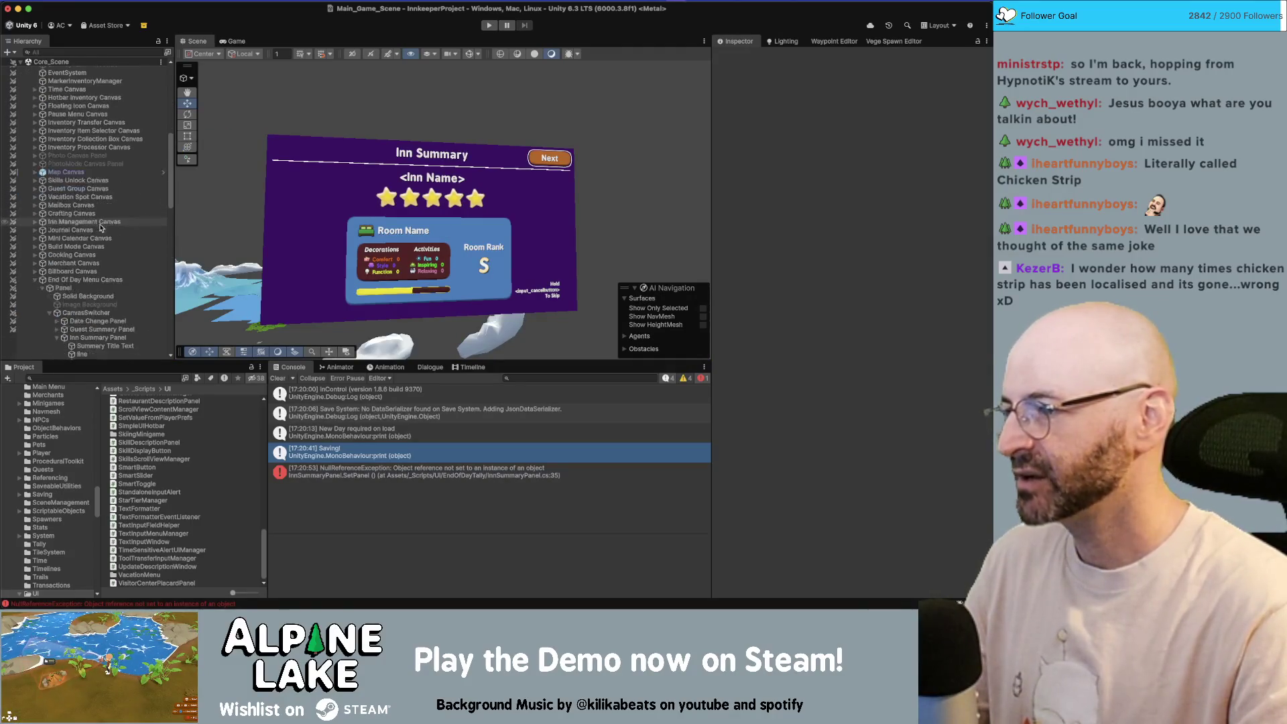
pyautogui.scroll(-3, 100, 261)
pyautogui.click(98, 294)
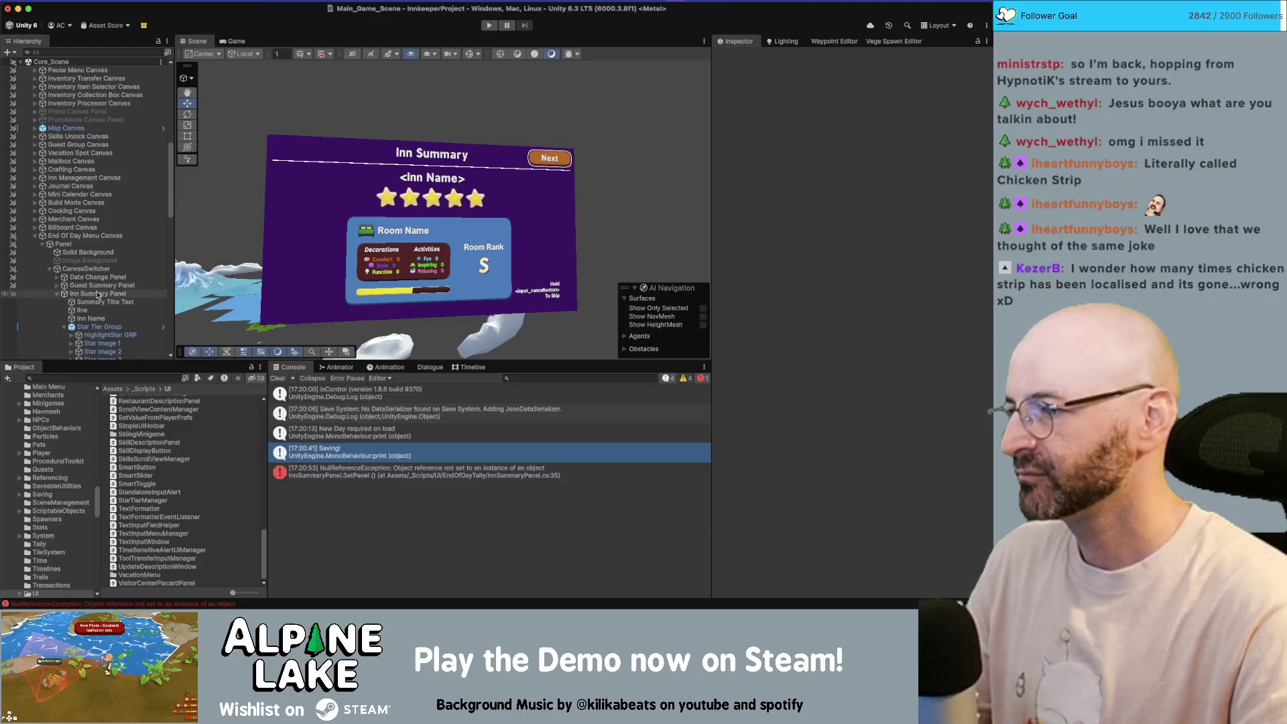
pyautogui.scroll(-3, 787, 277)
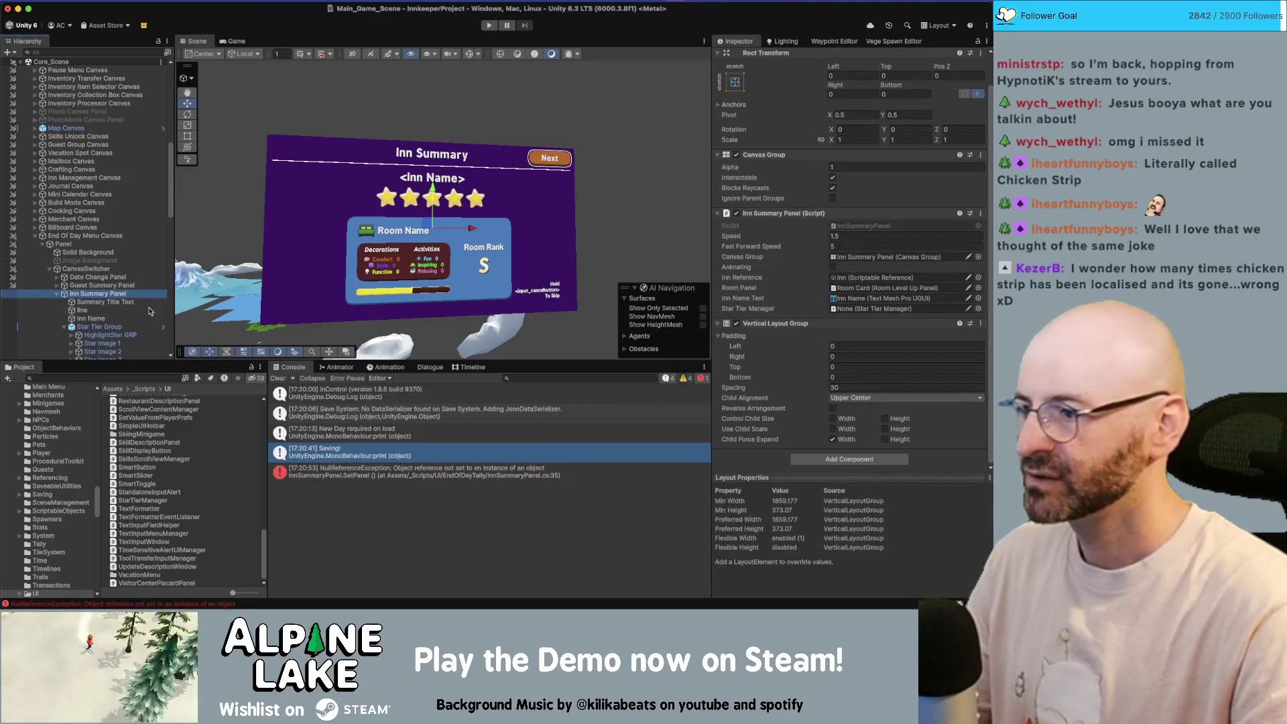
pyautogui.moveTo(902, 302); pyautogui.dragTo(891, 309)
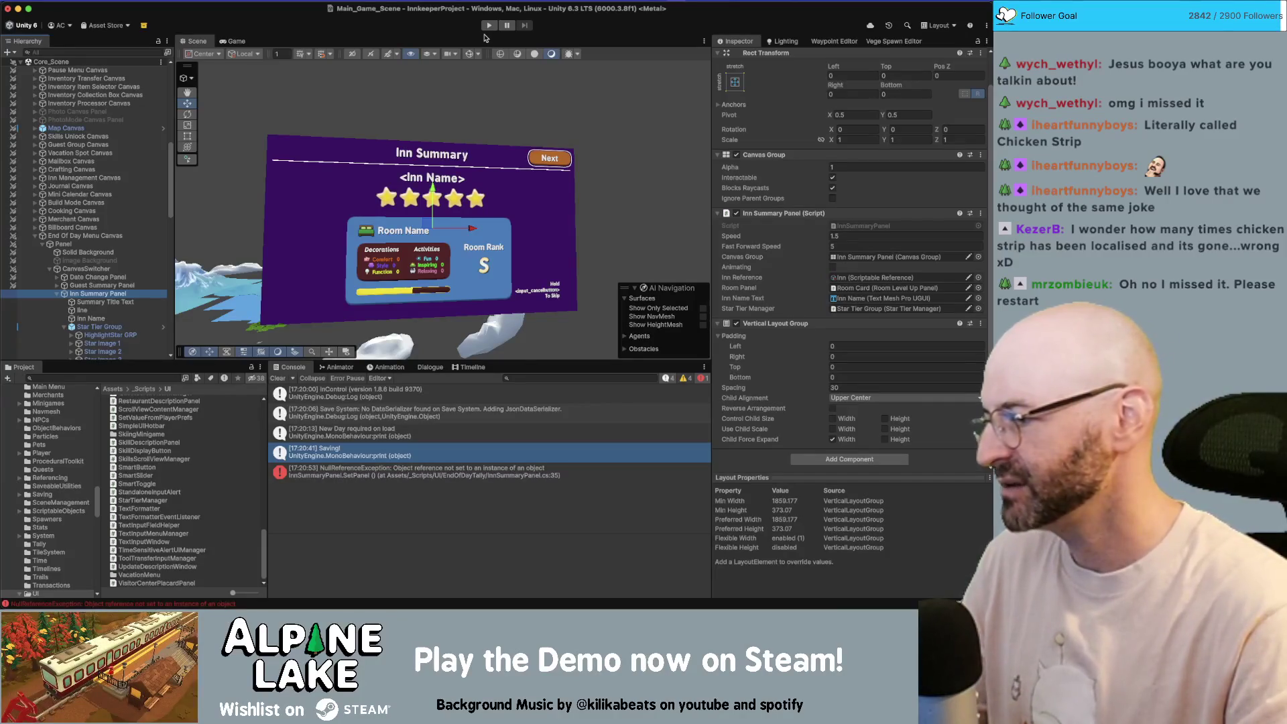
pyautogui.click(490, 28)
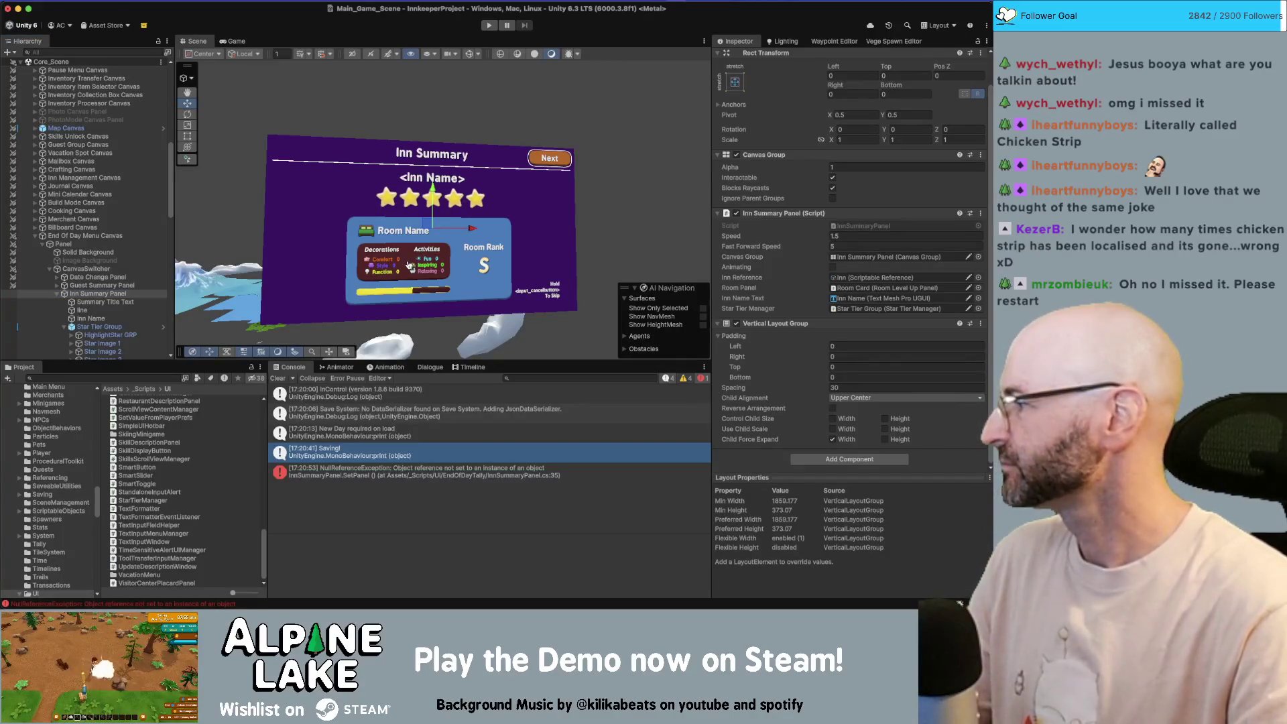
pyautogui.press('super+Tab')
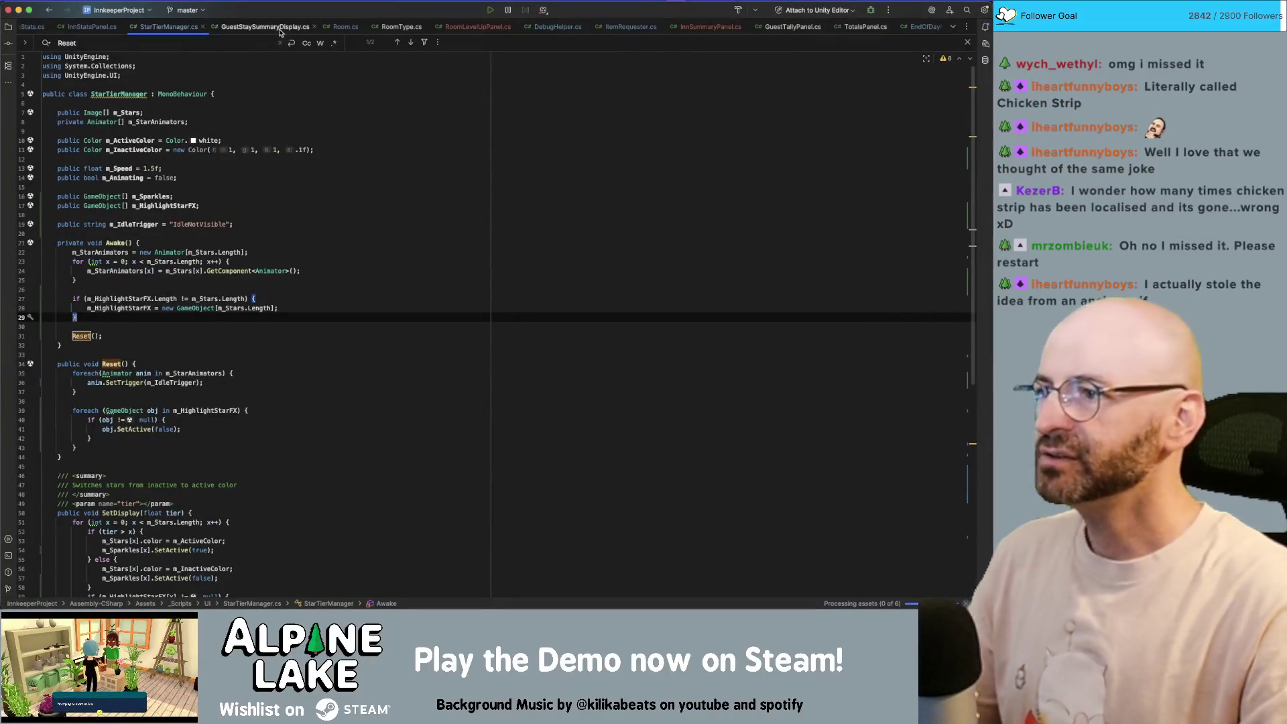
# - Close the Room.cs and RoomType.cs tabs, glance at the summary and stats scripts, and return to StarTierManager.cs
pyautogui.click(280, 30)
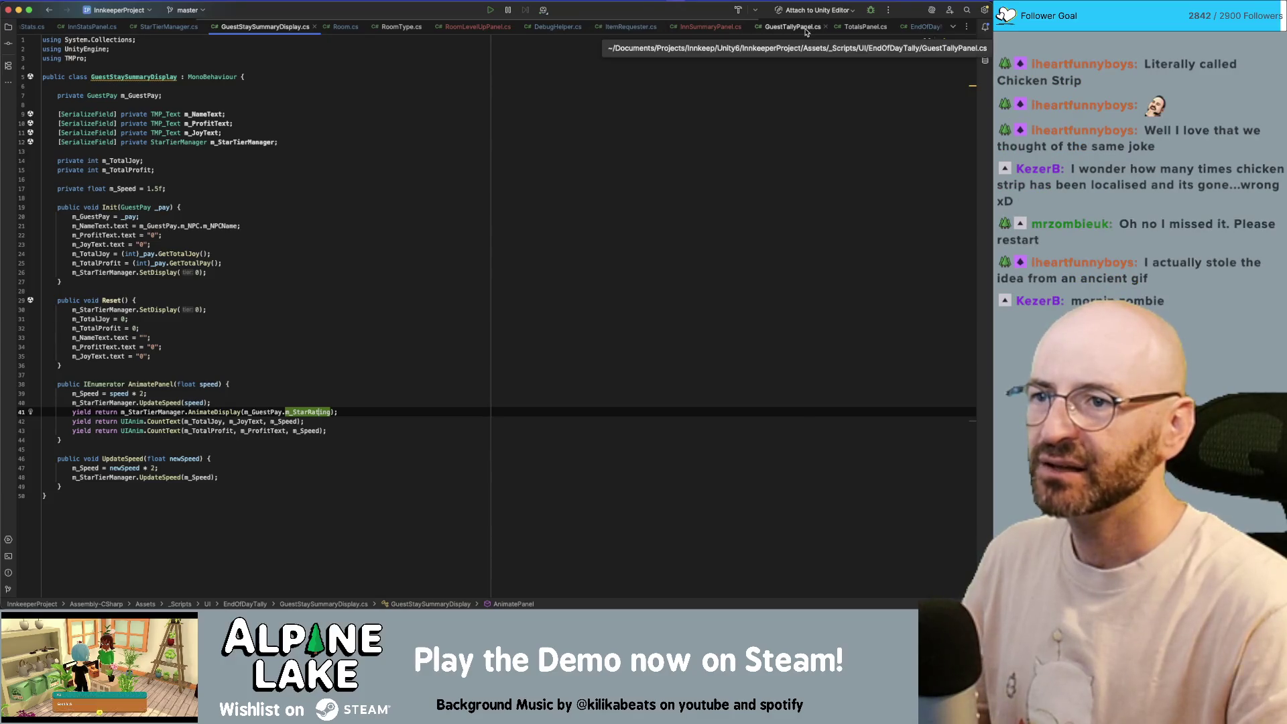
pyautogui.click(953, 29)
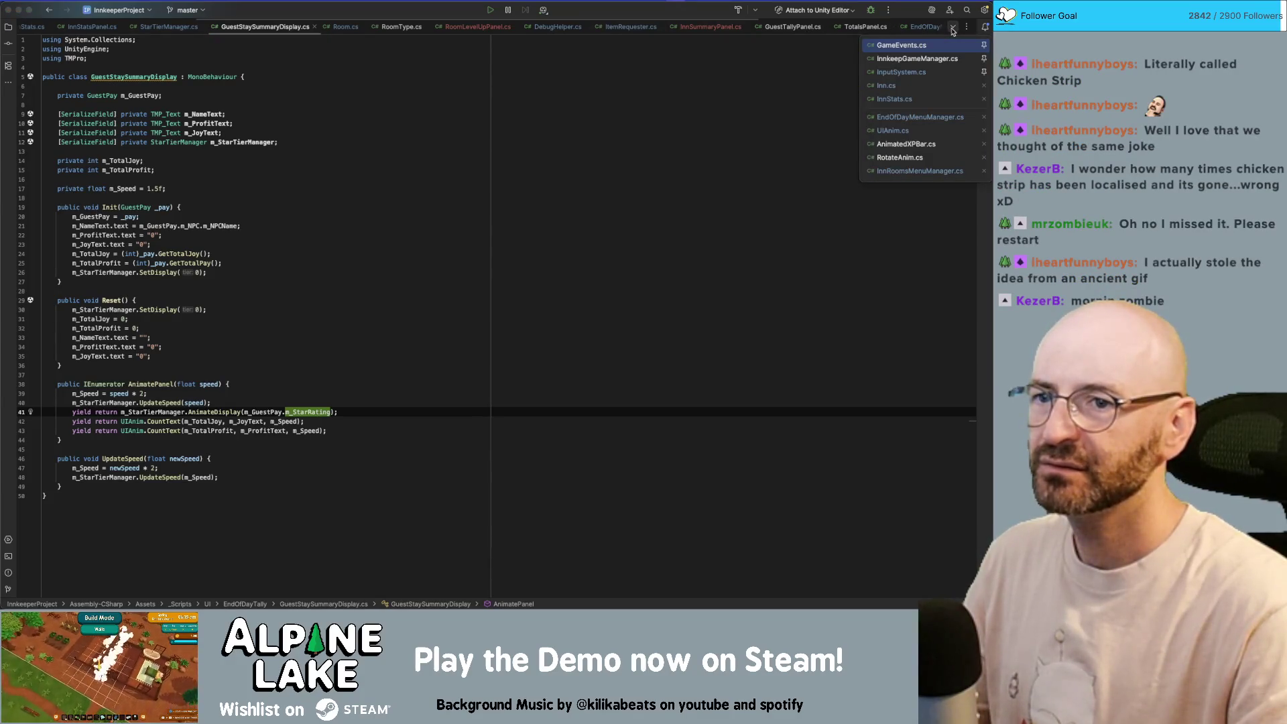
pyautogui.click(953, 30)
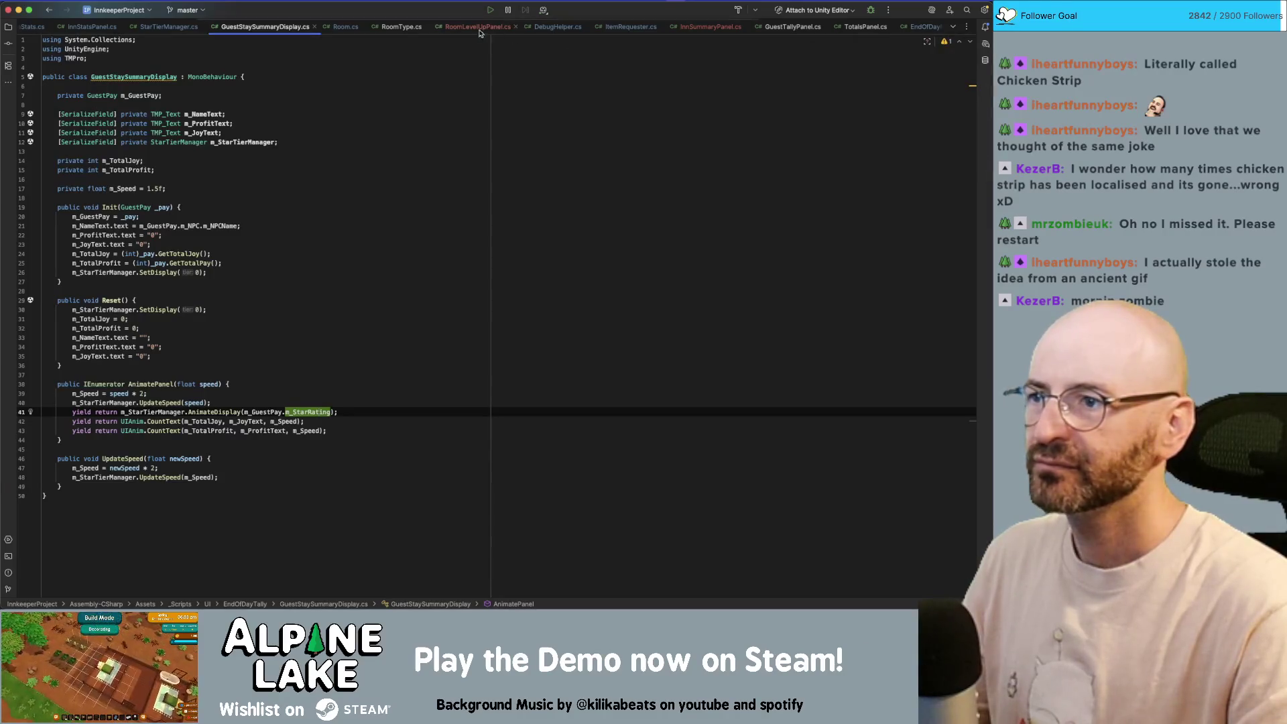
pyautogui.middleClick(399, 28)
pyautogui.middleClick(350, 26)
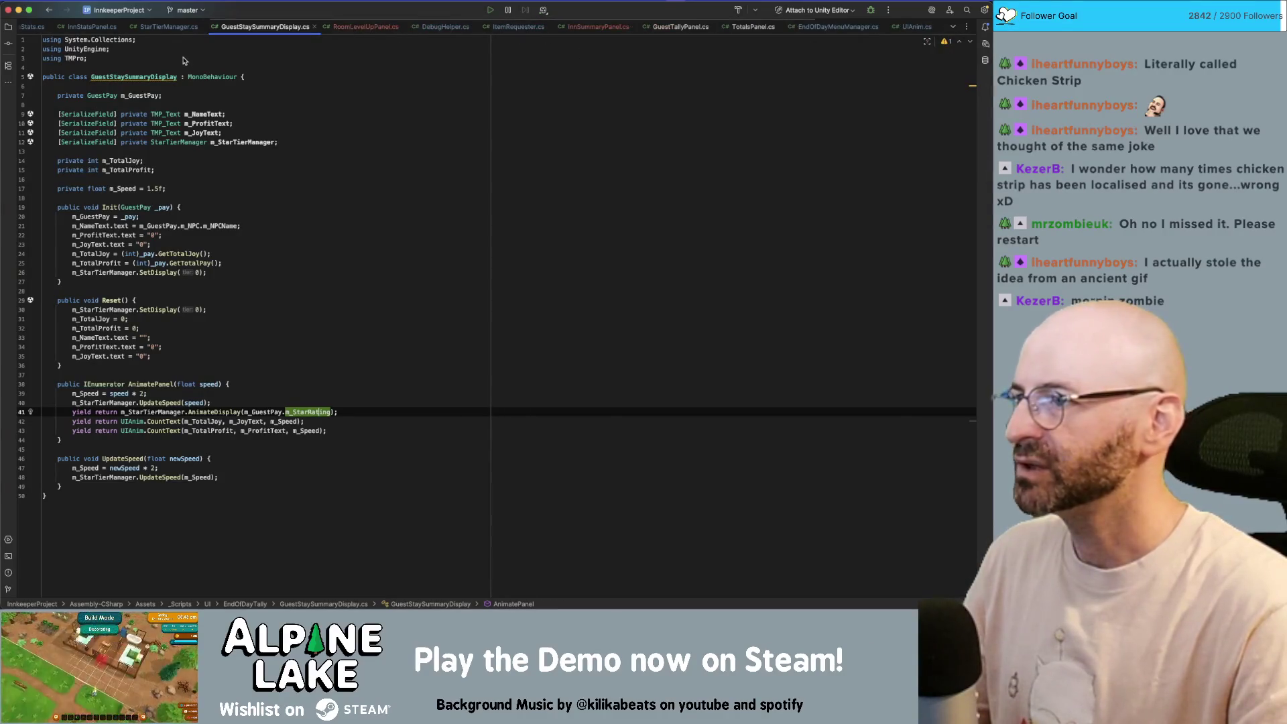
pyautogui.click(94, 27)
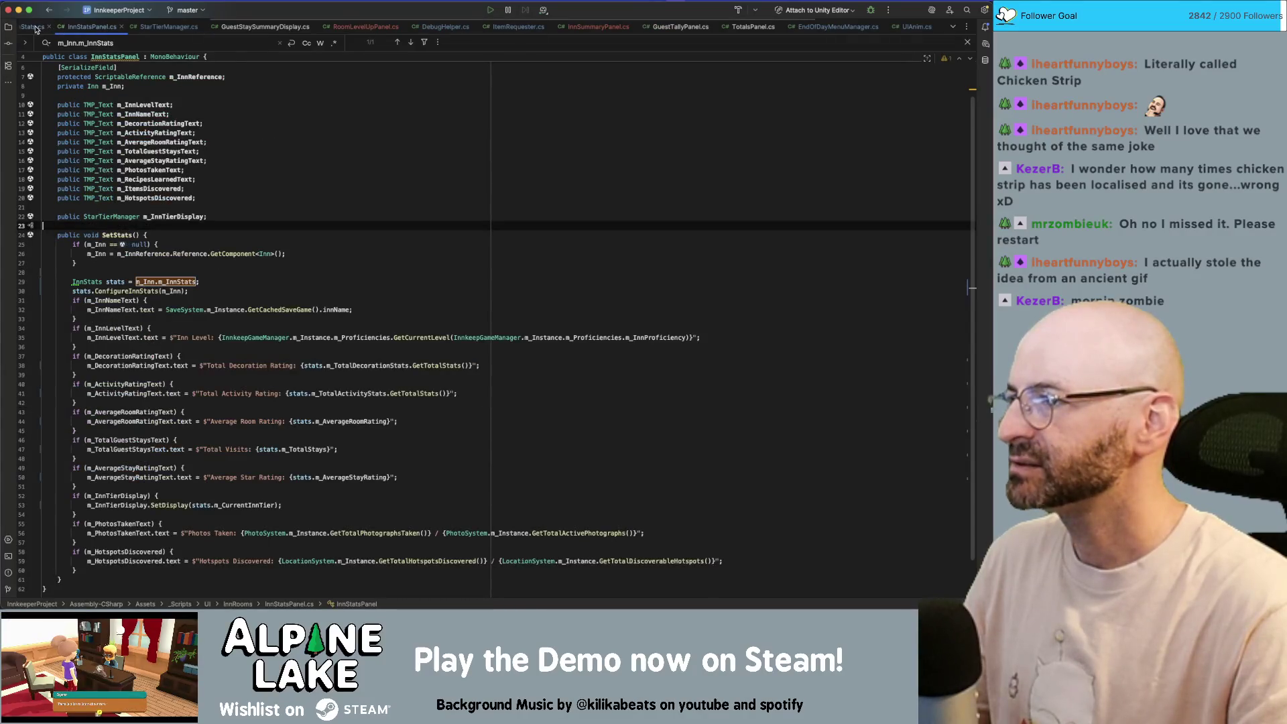
pyautogui.click(35, 27)
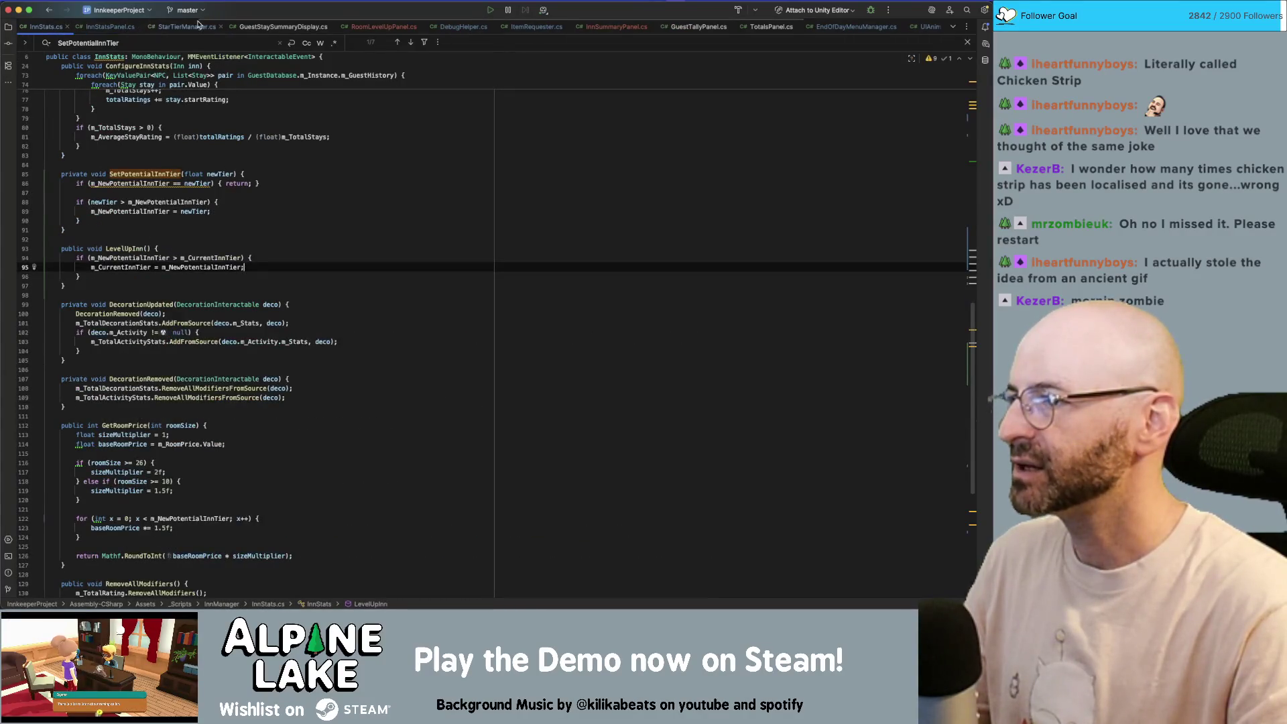
pyautogui.click(197, 26)
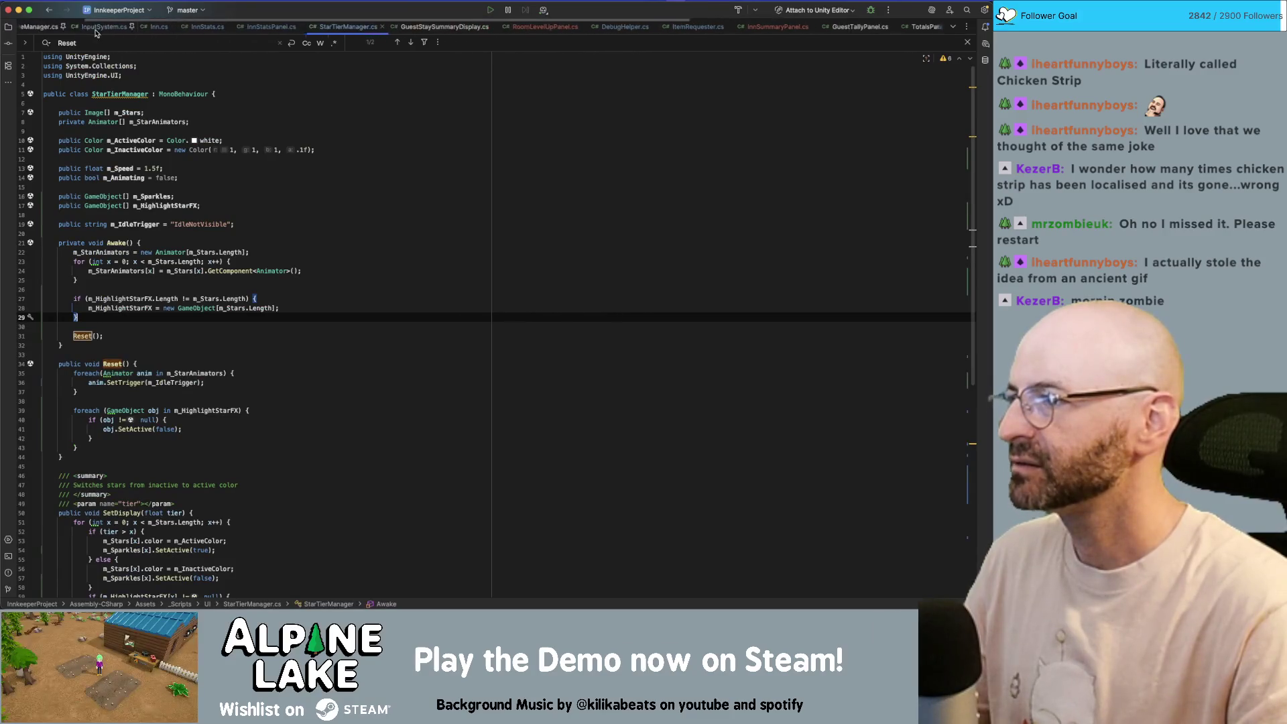
pyautogui.hscroll(-2, 96, 31)
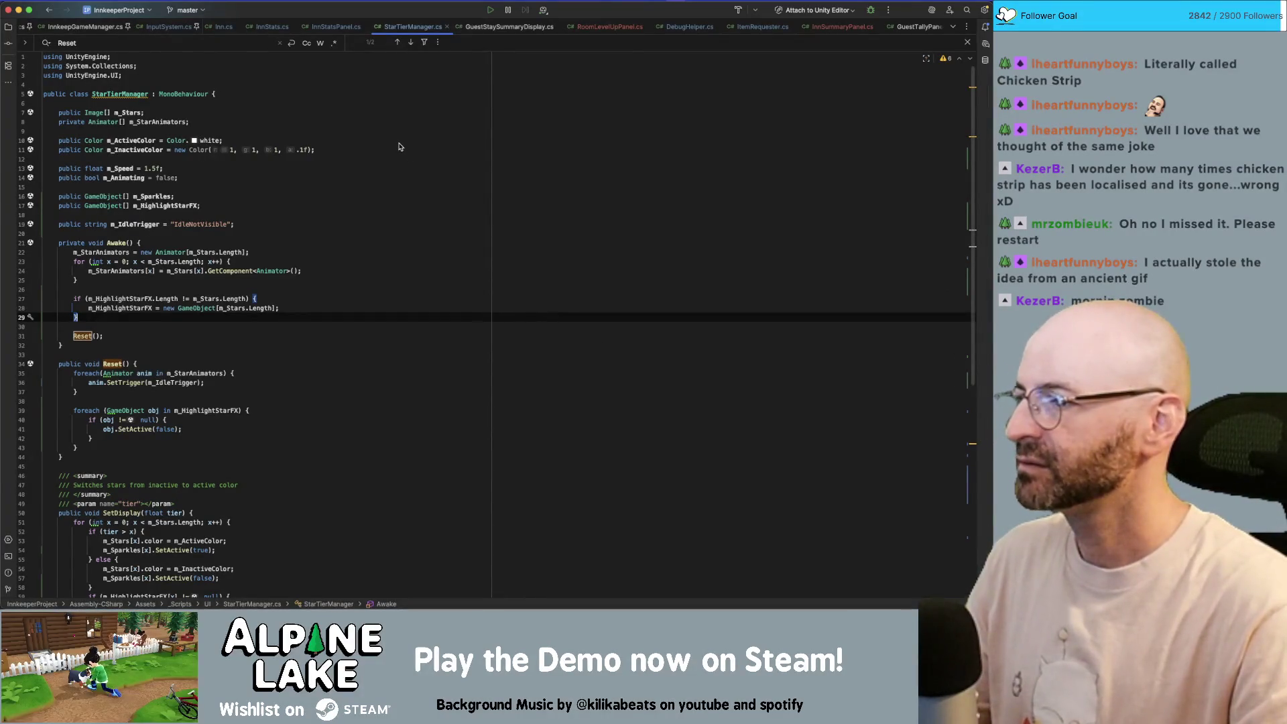
# - Read through the StarTierManager fields m_Speed, m_Animating and m_StarAnimators
pyautogui.click(124, 169)
pyautogui.click(123, 178)
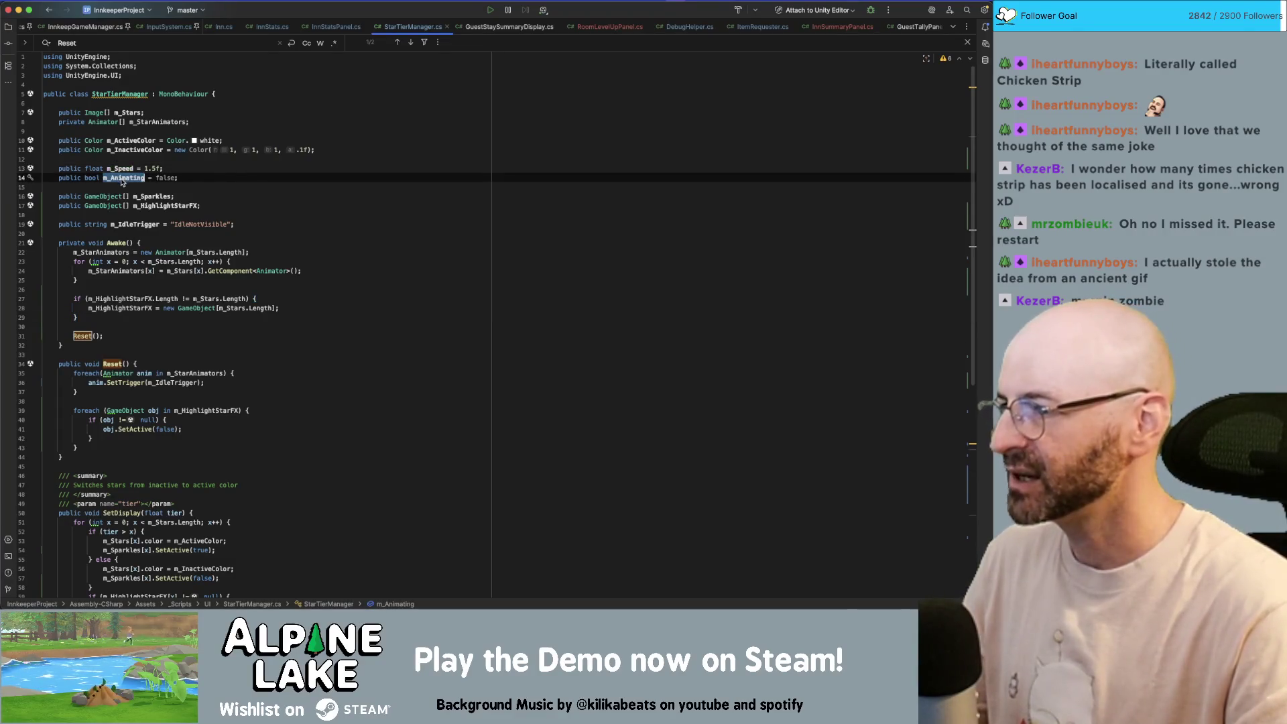
pyautogui.scroll(-10, 138, 215)
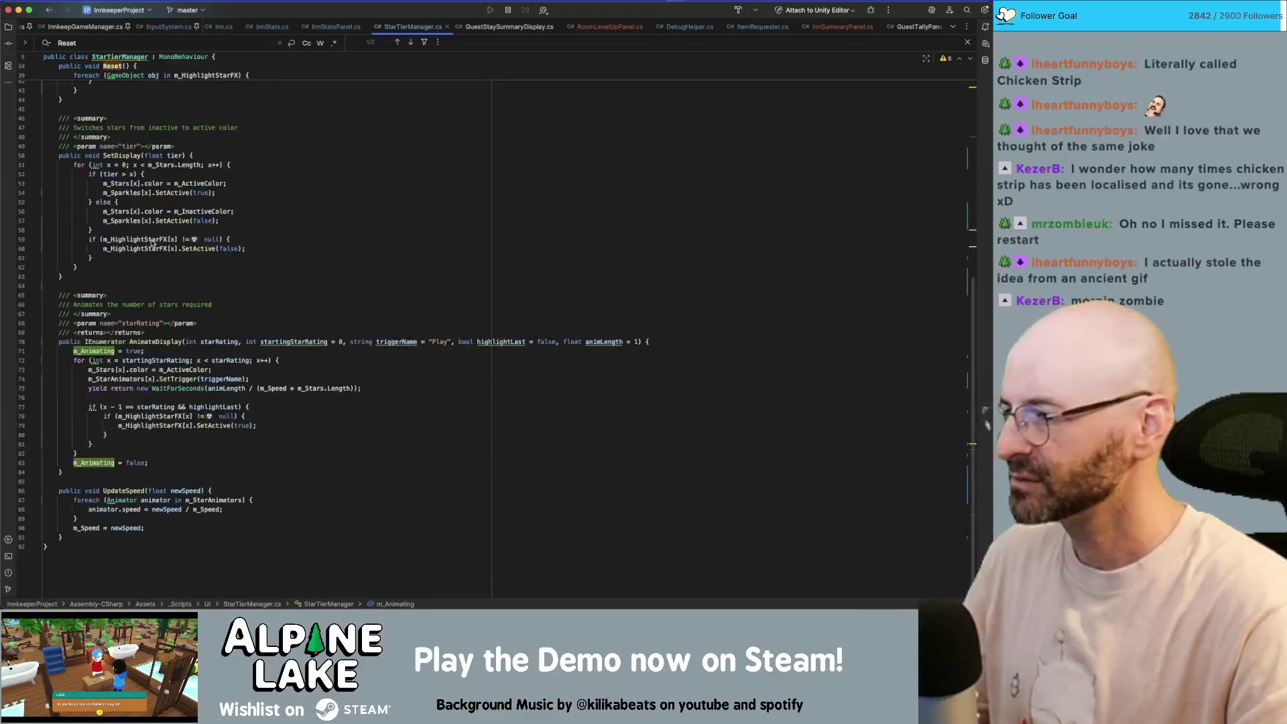
pyautogui.scroll(5, 179, 383)
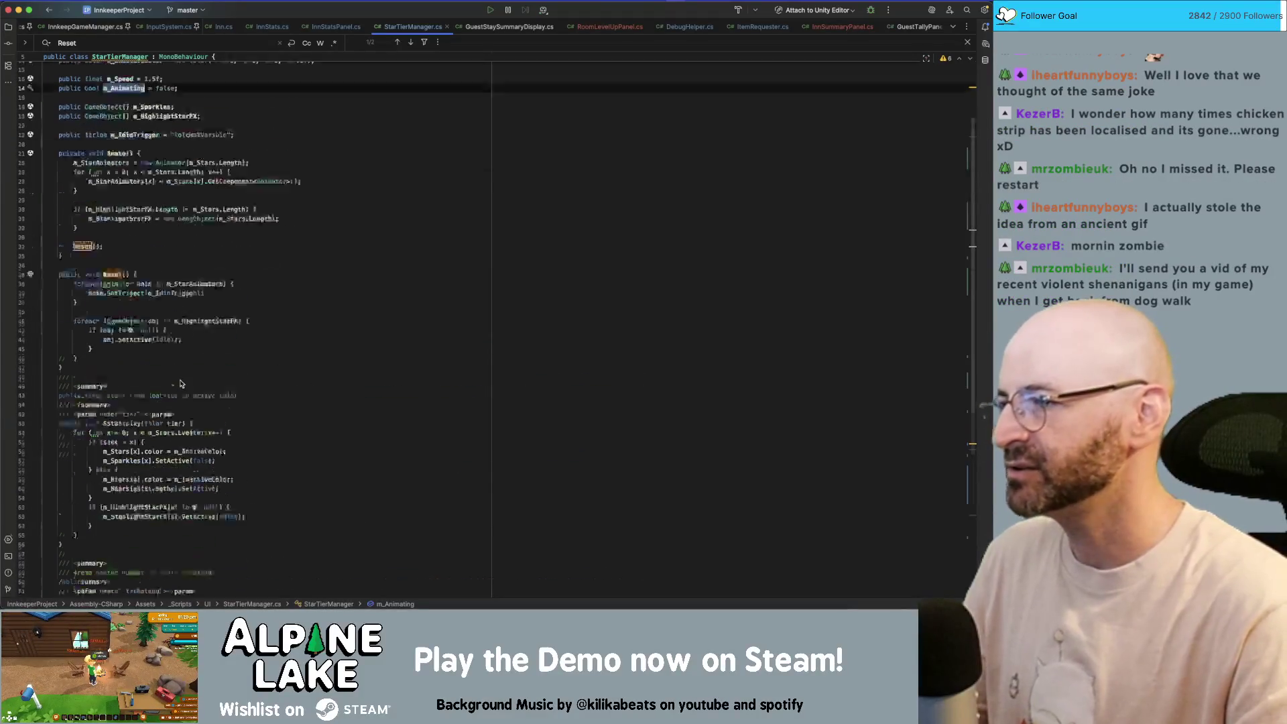
pyautogui.scroll(3, 180, 383)
pyautogui.click(450, 120)
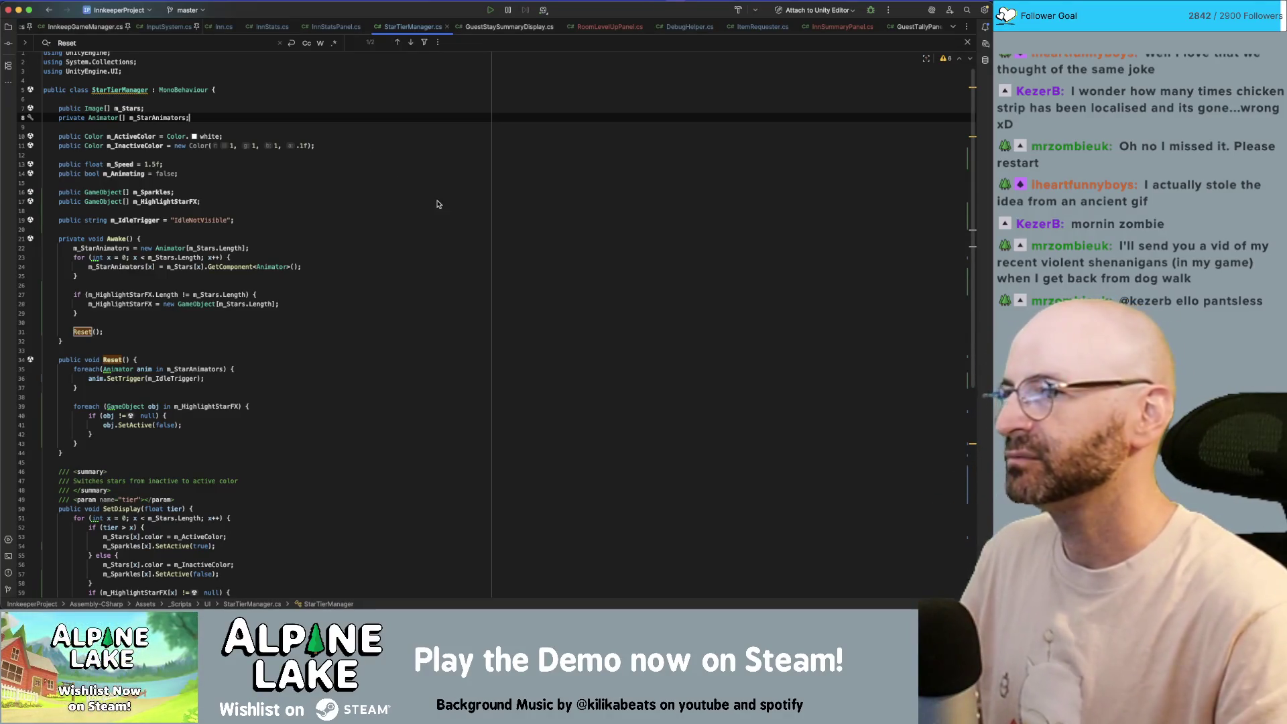
pyautogui.click(432, 165)
pyautogui.press('Up')
pyautogui.press('Up')
pyautogui.press('Up')
pyautogui.click(640, 82)
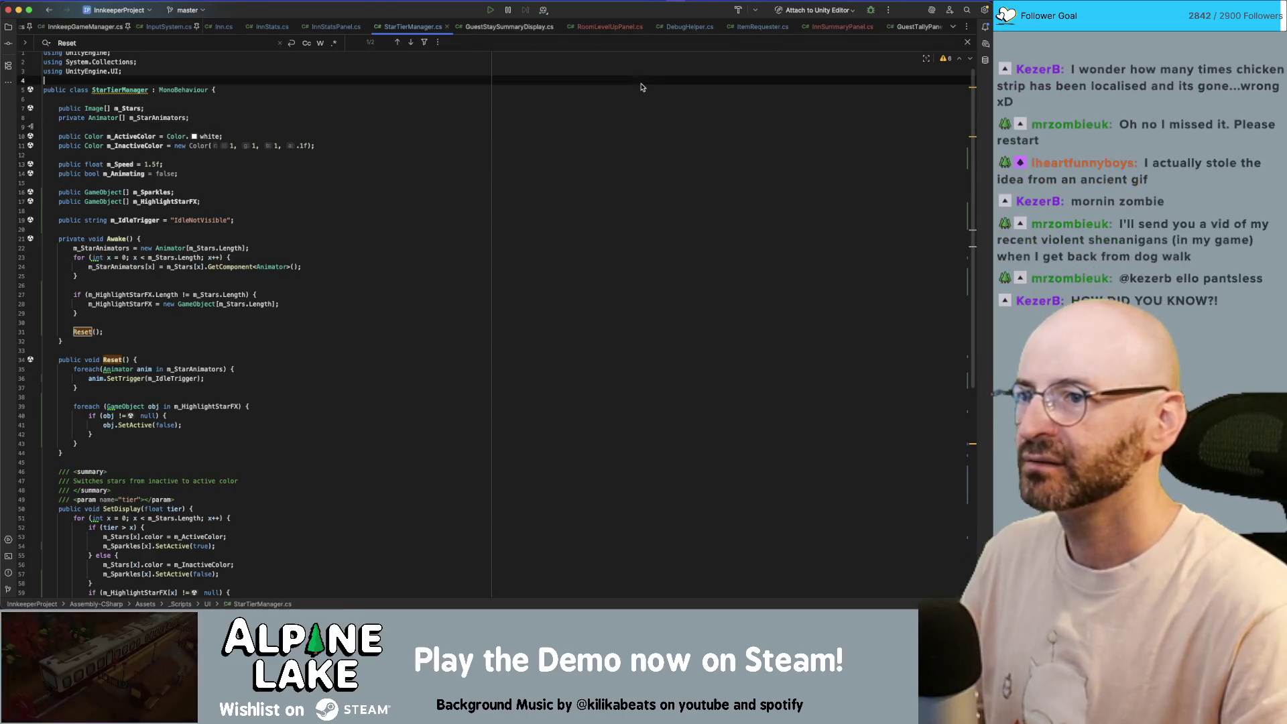
# - Close the InnStats.cs and Inn.cs tabs, leaving InputSystem.cs showing
pyautogui.click(273, 27)
pyautogui.click(293, 27)
pyautogui.click(238, 27)
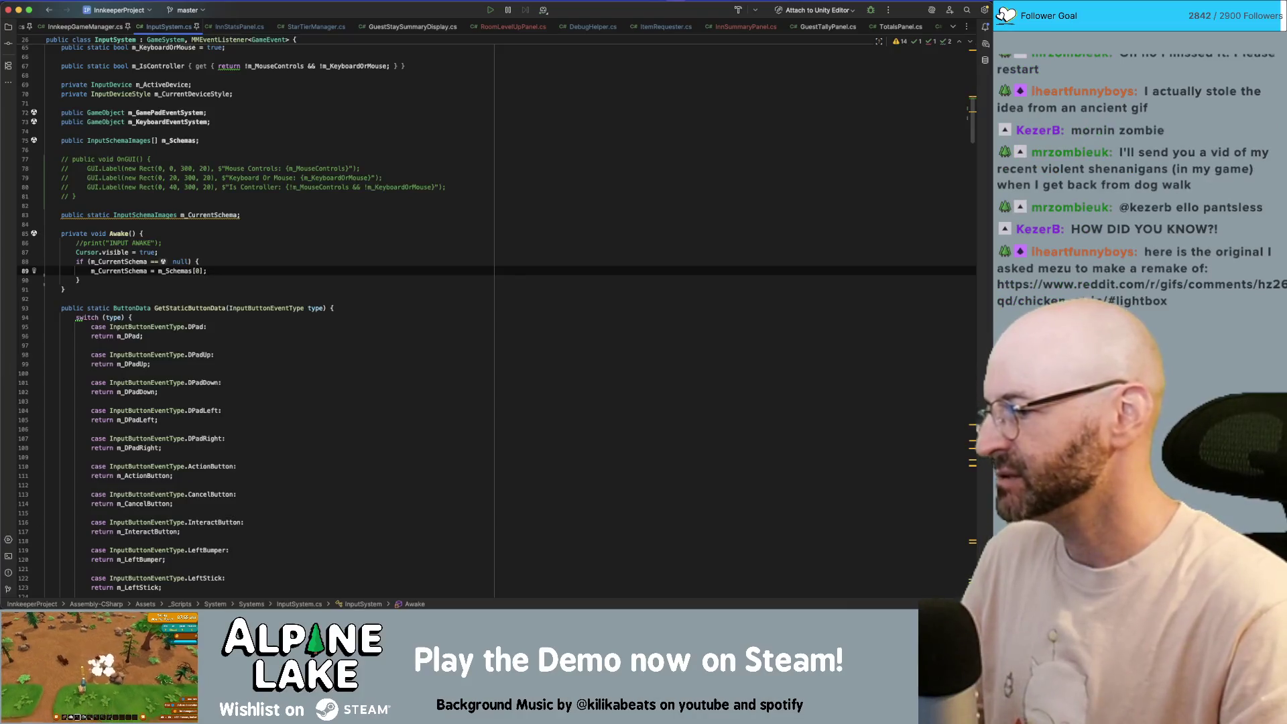
# - Reopen and reload the Reddit chicken strip GIF post, then close that window
pyautogui.press('super+Tab')
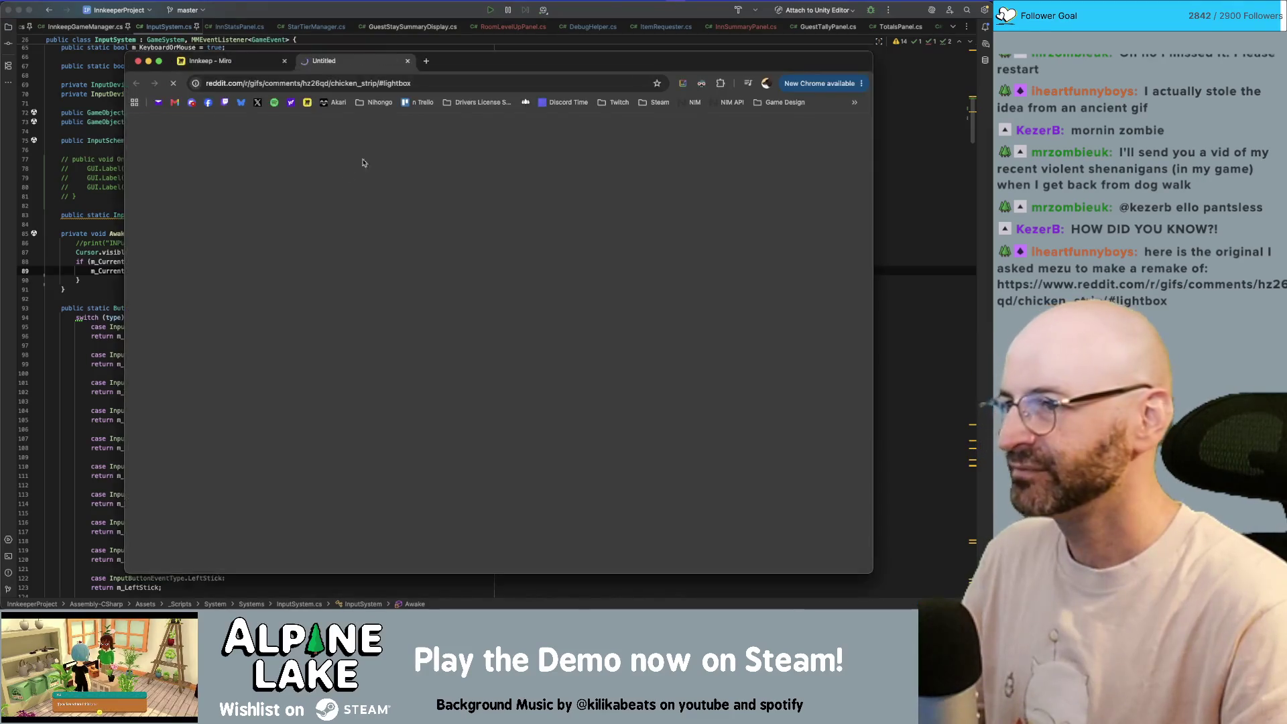
pyautogui.press('super+w')
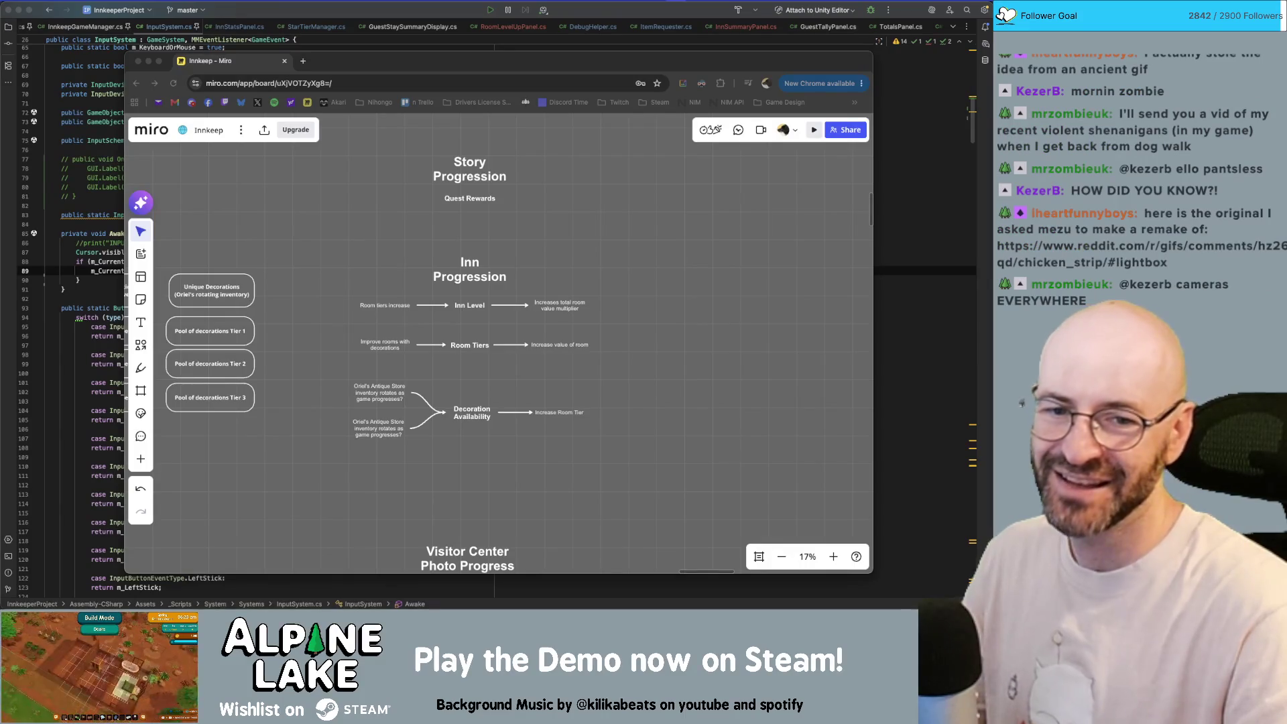
pyautogui.press('super+shift+t')
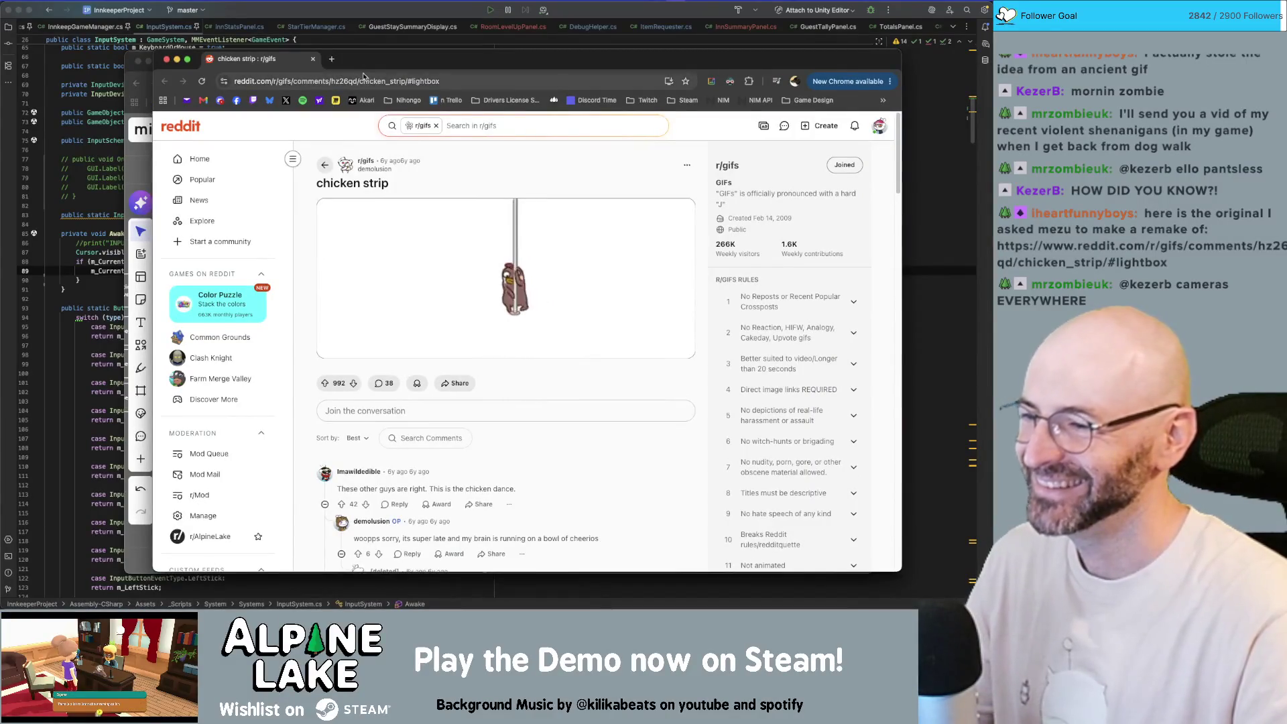
pyautogui.press('super+r')
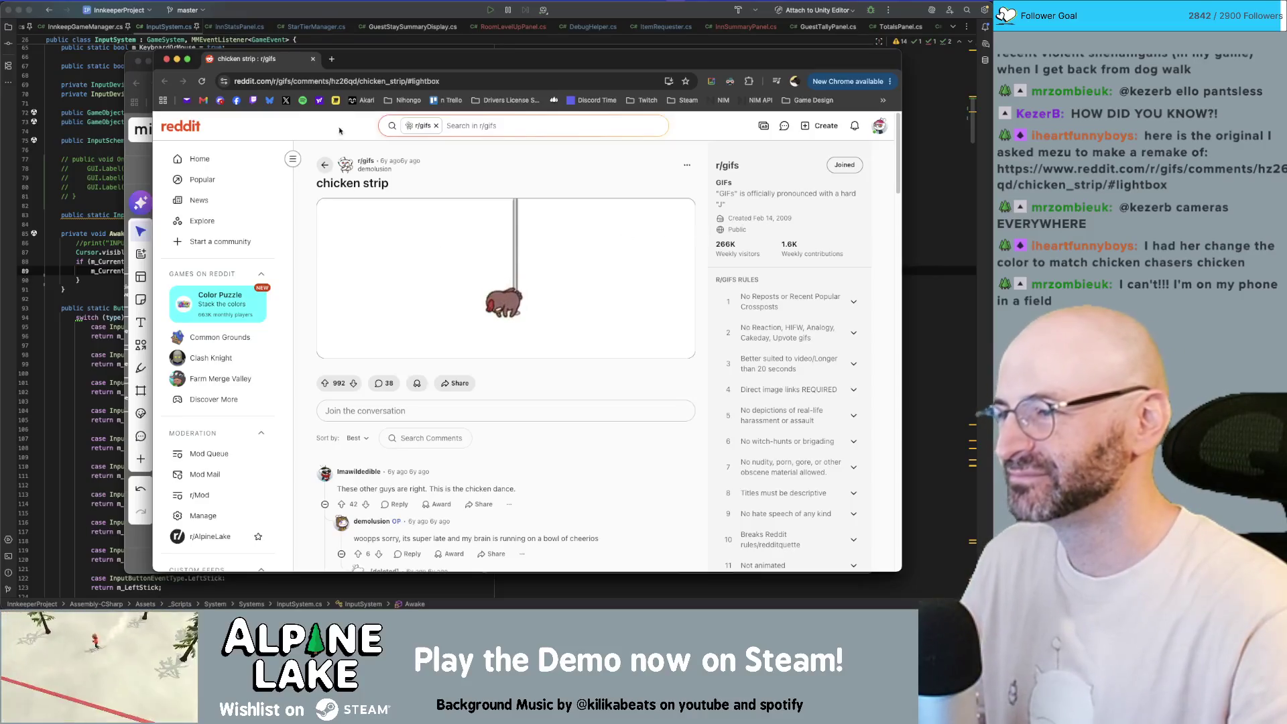
pyautogui.press('super+w')
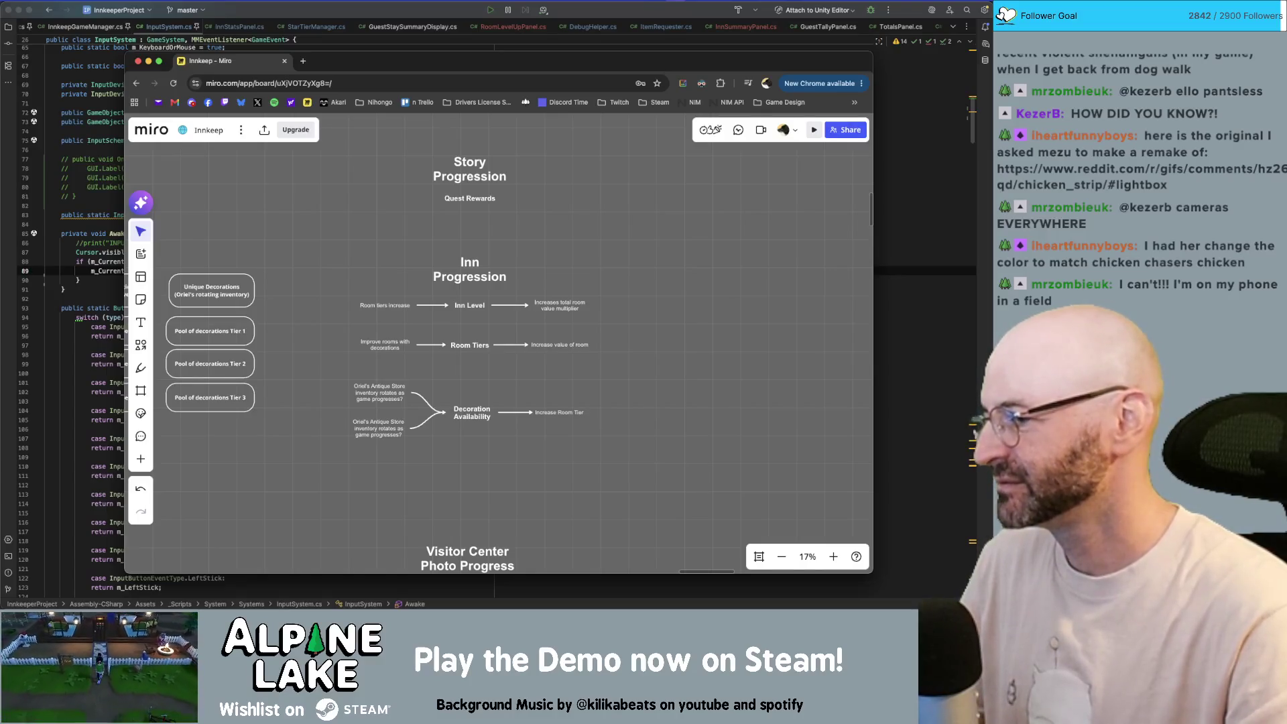
# - Read the Inn Progression notes on the Miro board, then return to Rider
pyautogui.press('super+Tab')
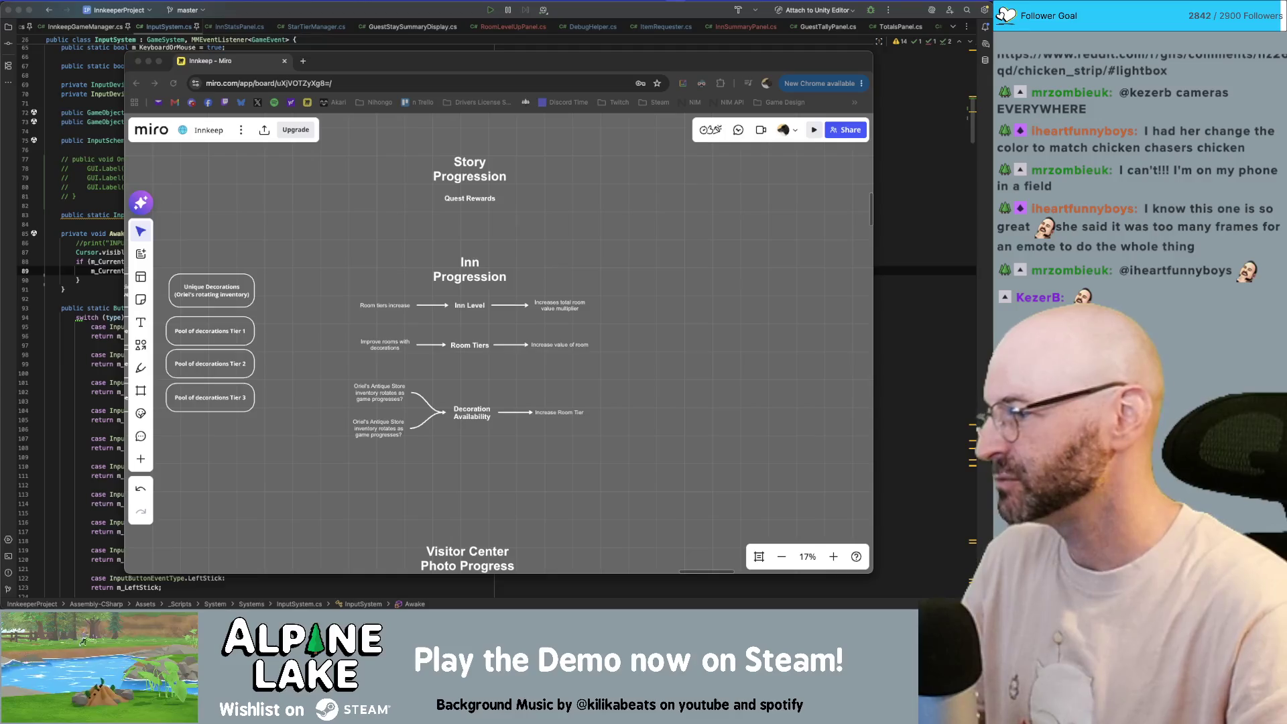
pyautogui.click(317, 198)
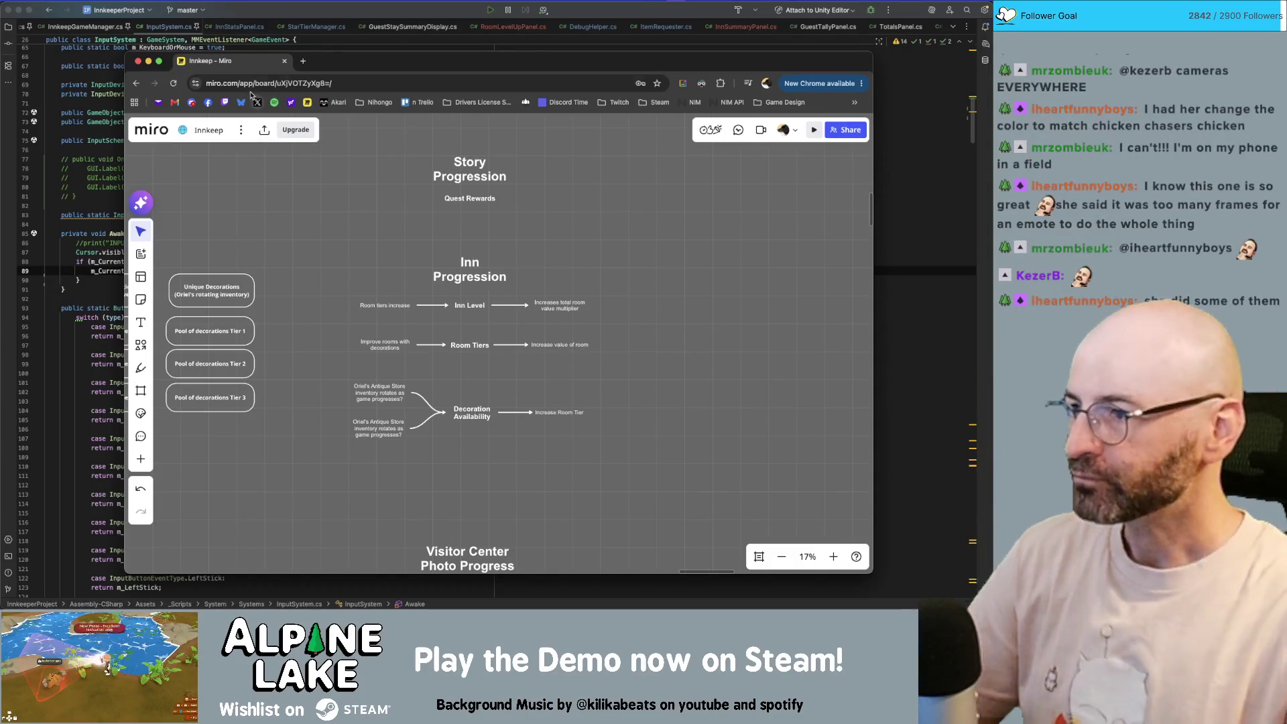
pyautogui.click(311, 35)
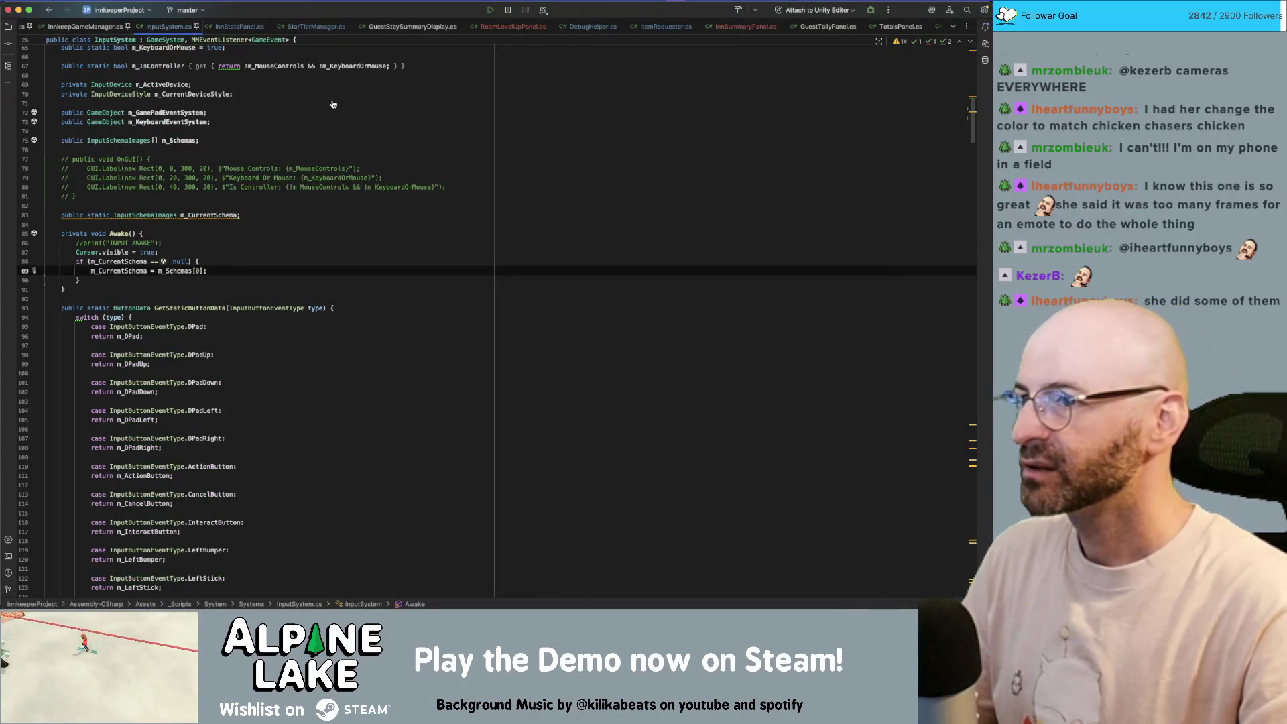
# - Switch to the Unity editor and start a fresh Play mode session
pyautogui.press('super+Tab')
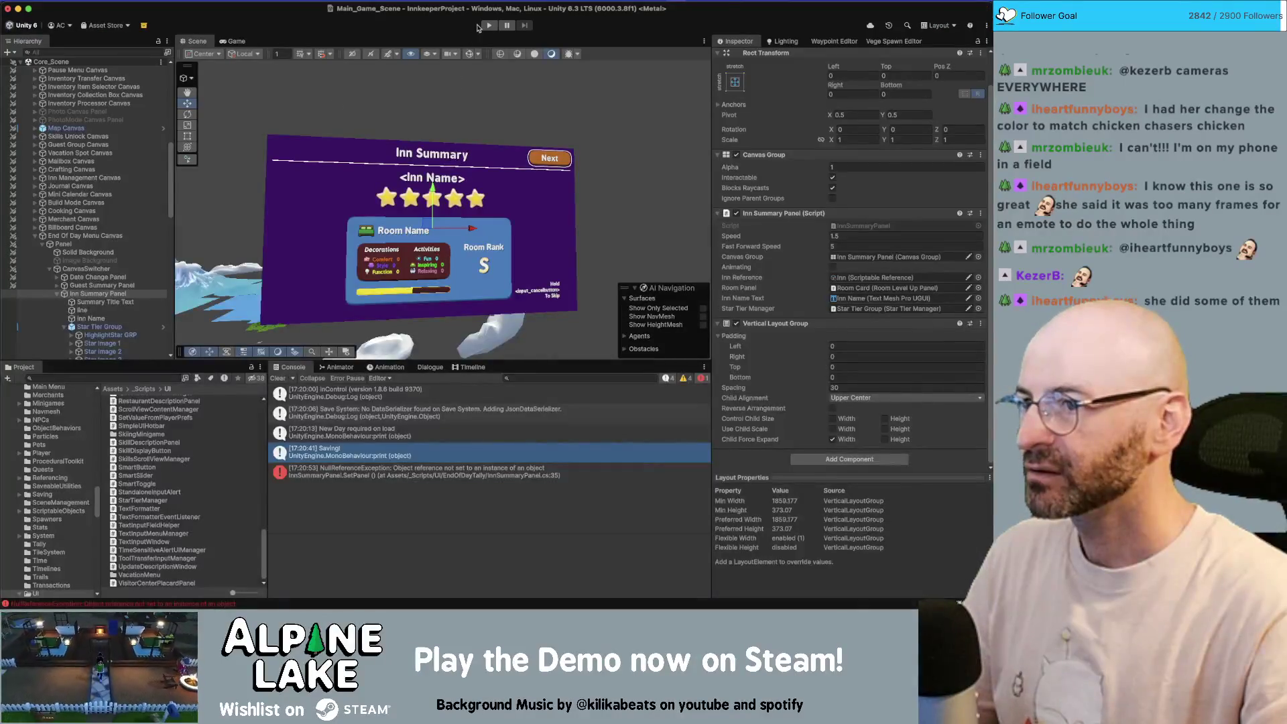
pyautogui.click(487, 25)
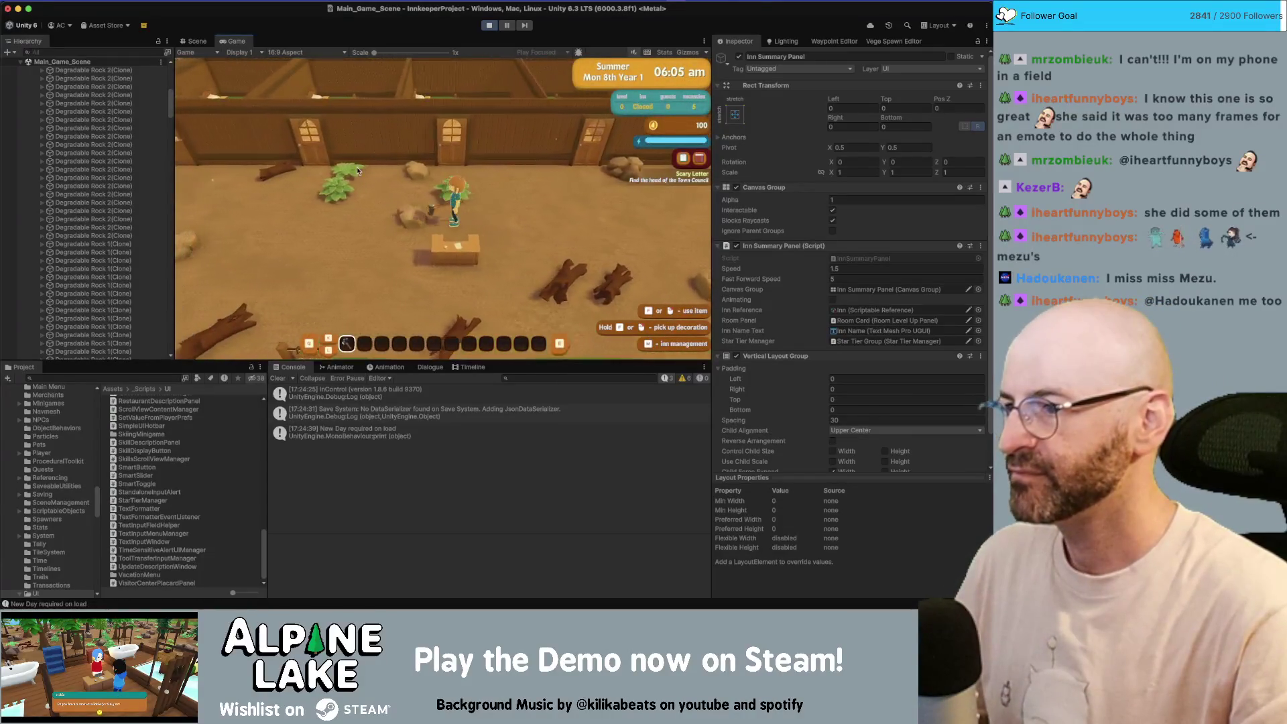
# - Select the four Decor Bed Single B(Clone) objects and set their Comfort Base Value to 30
pyautogui.scroll(-5, 114, 255)
pyautogui.scroll(-15, 113, 255)
pyautogui.scroll(-10, 113, 251)
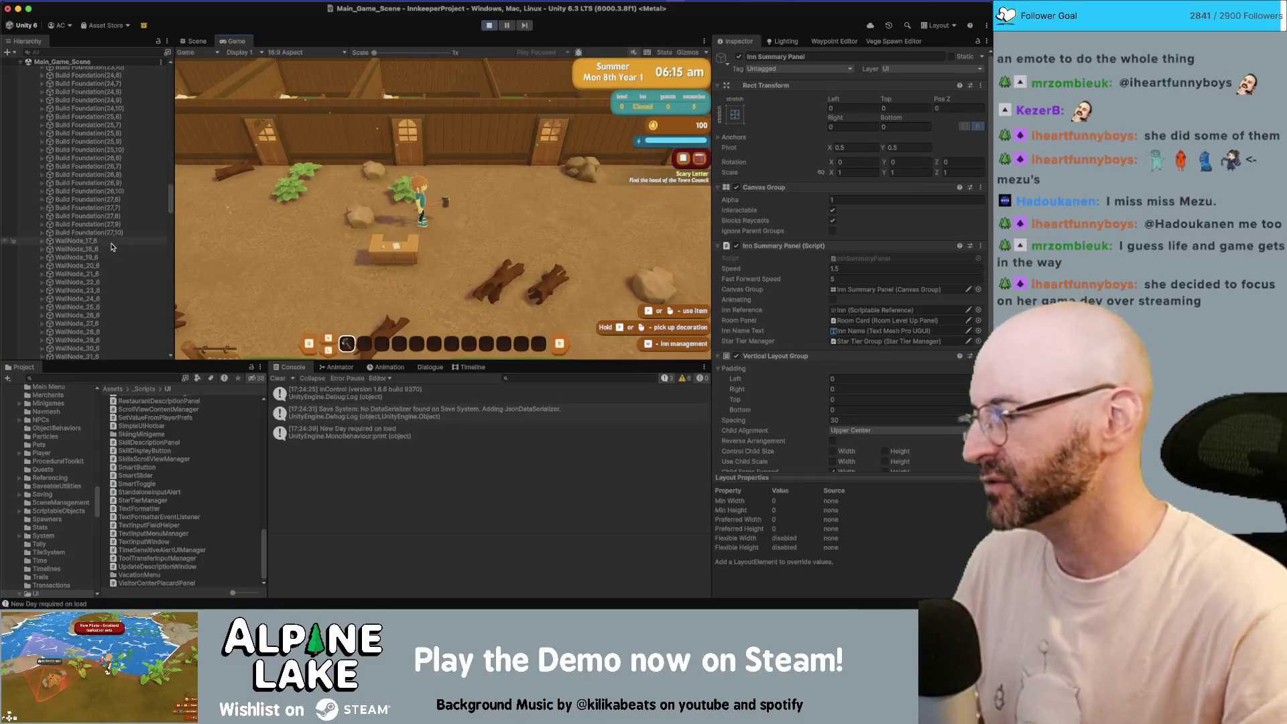
pyautogui.scroll(-12, 113, 228)
pyautogui.click(114, 197)
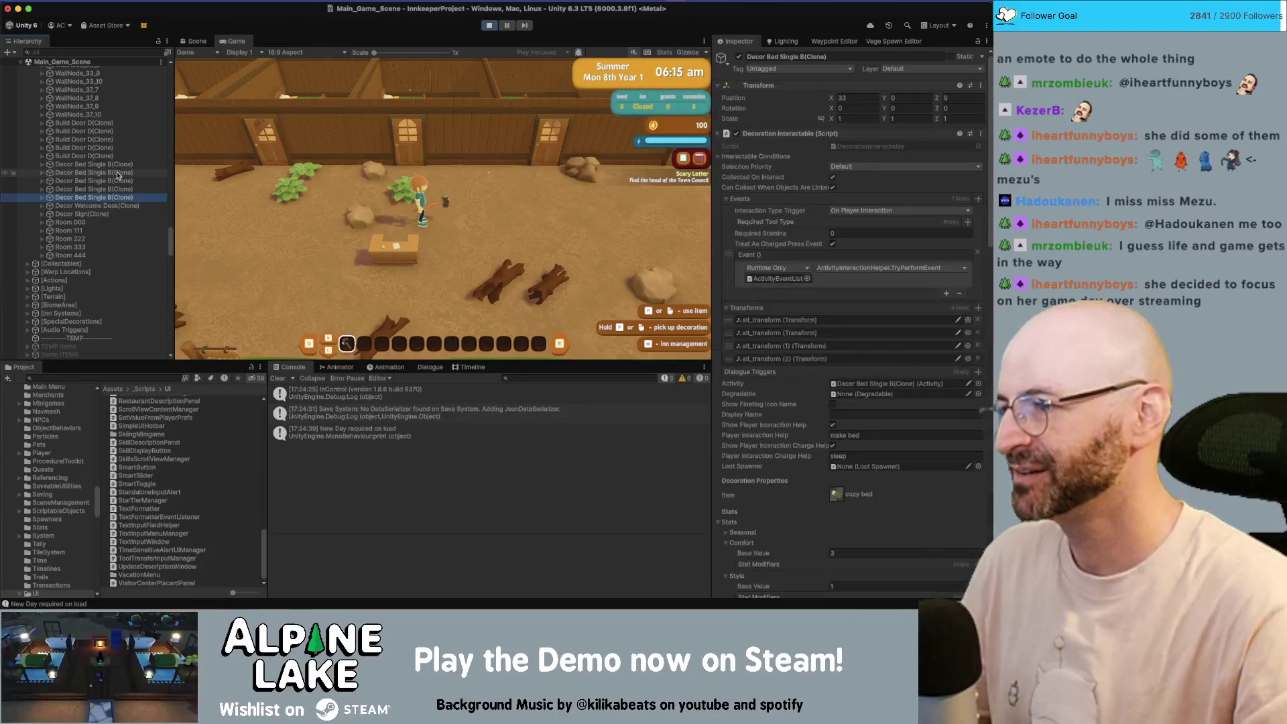
pyautogui.keyDown('shift'); pyautogui.click(118, 173); pyautogui.keyUp('shift')
pyautogui.click(848, 551)
pyautogui.write('30')
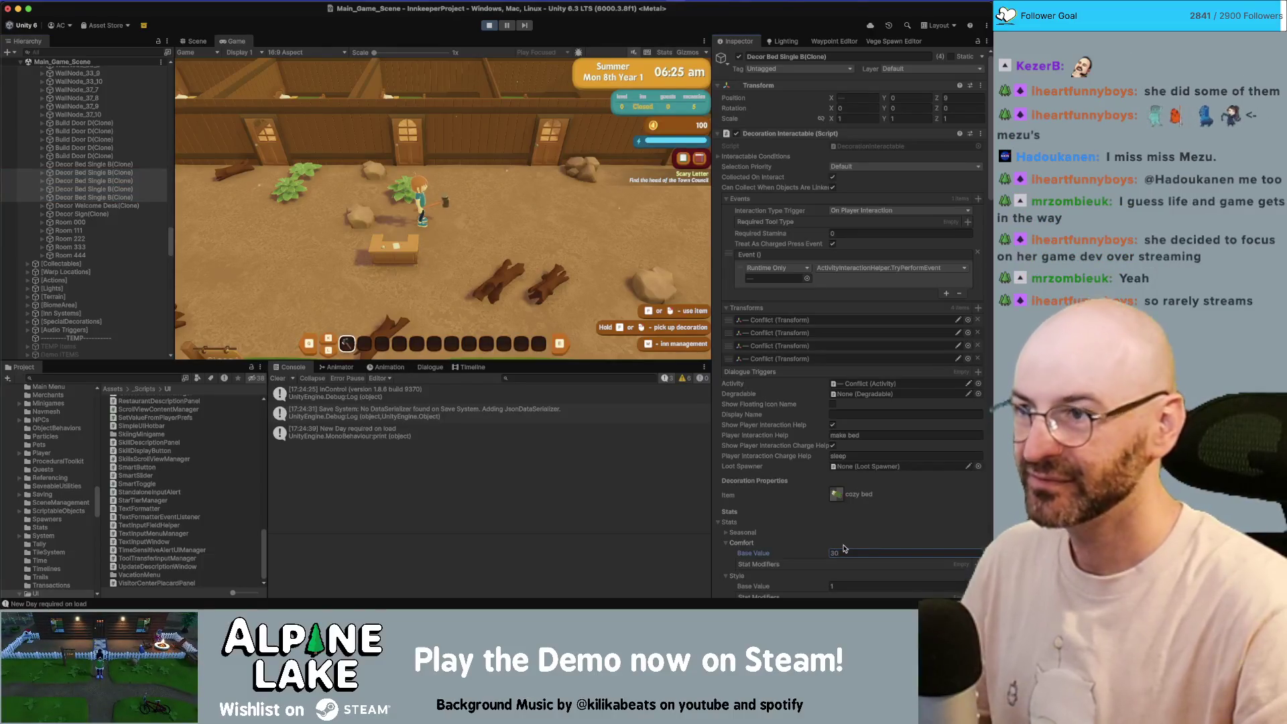
pyautogui.click(481, 184)
pyautogui.press('w')
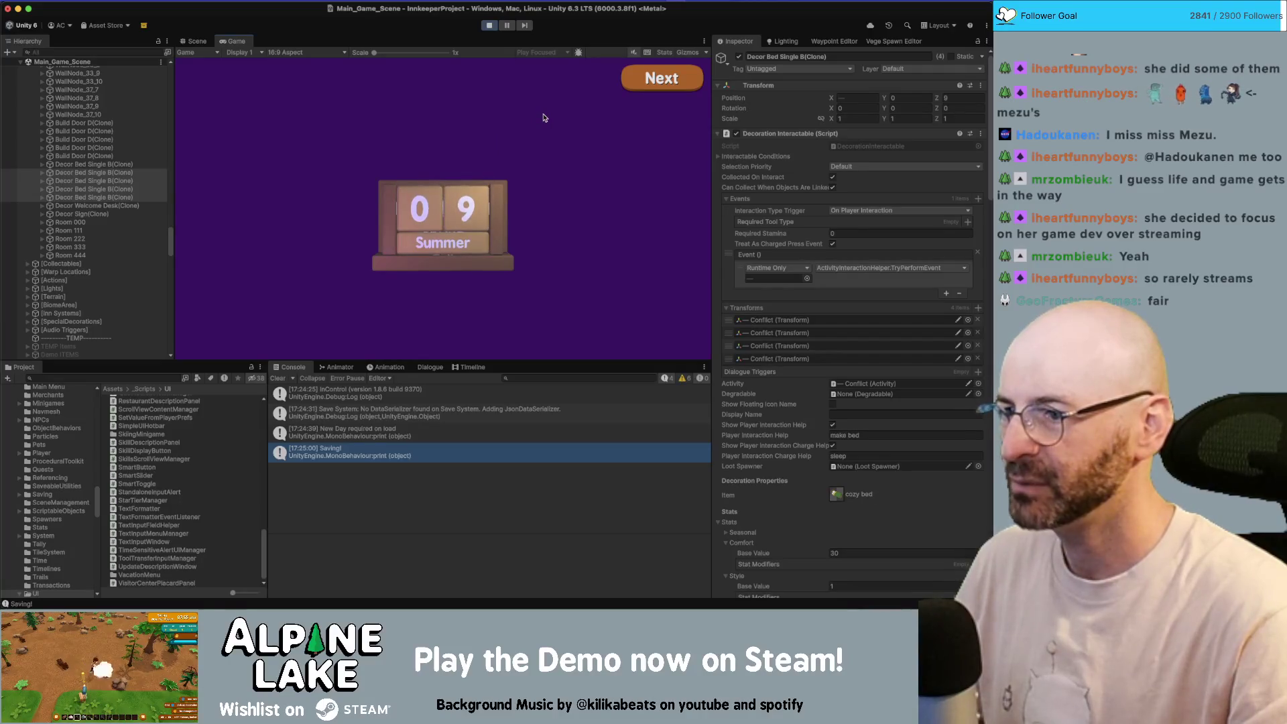
# - Advance past the day calendar and Summary screens to Inn Summary, then stop play mode
pyautogui.click(641, 87)
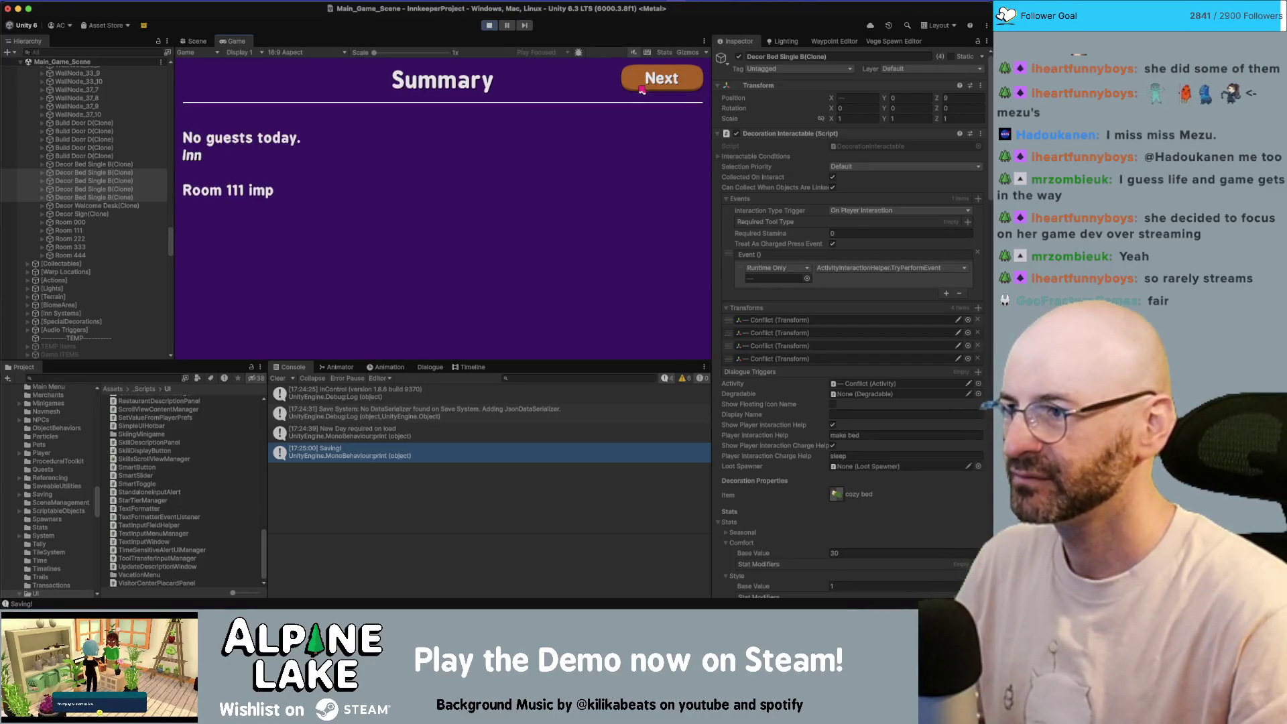
pyautogui.click(638, 91)
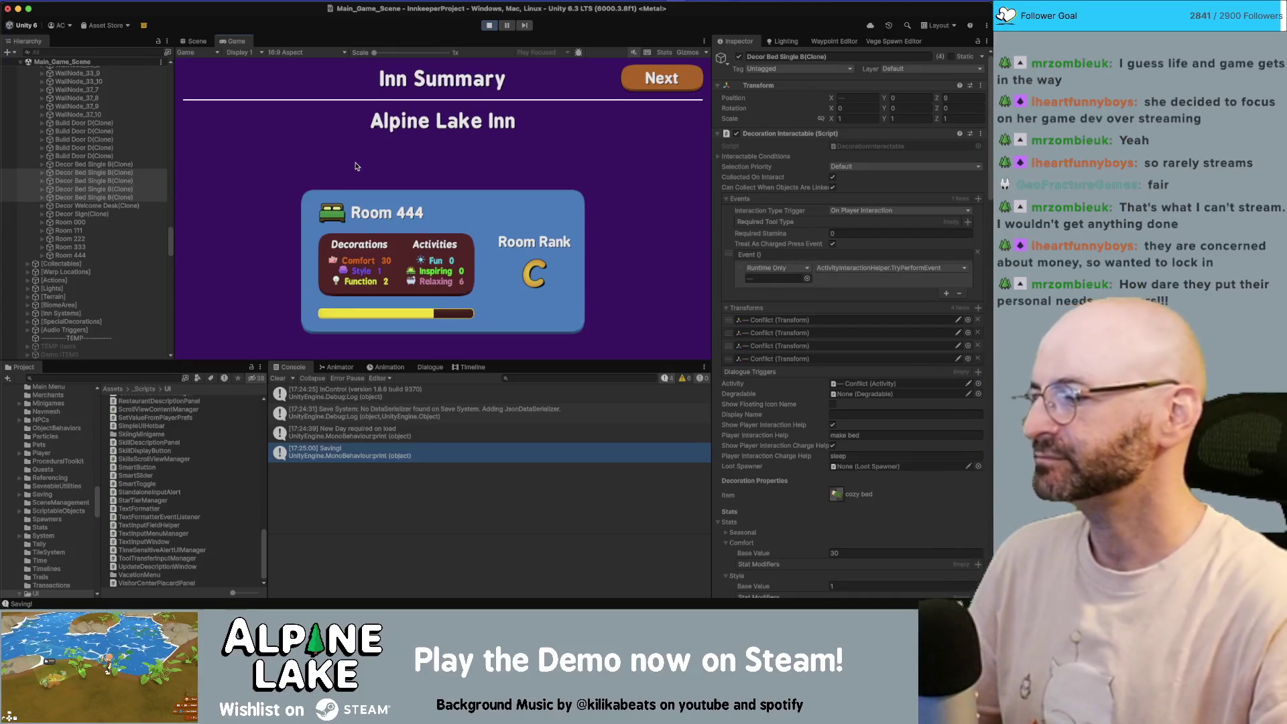
pyautogui.click(489, 26)
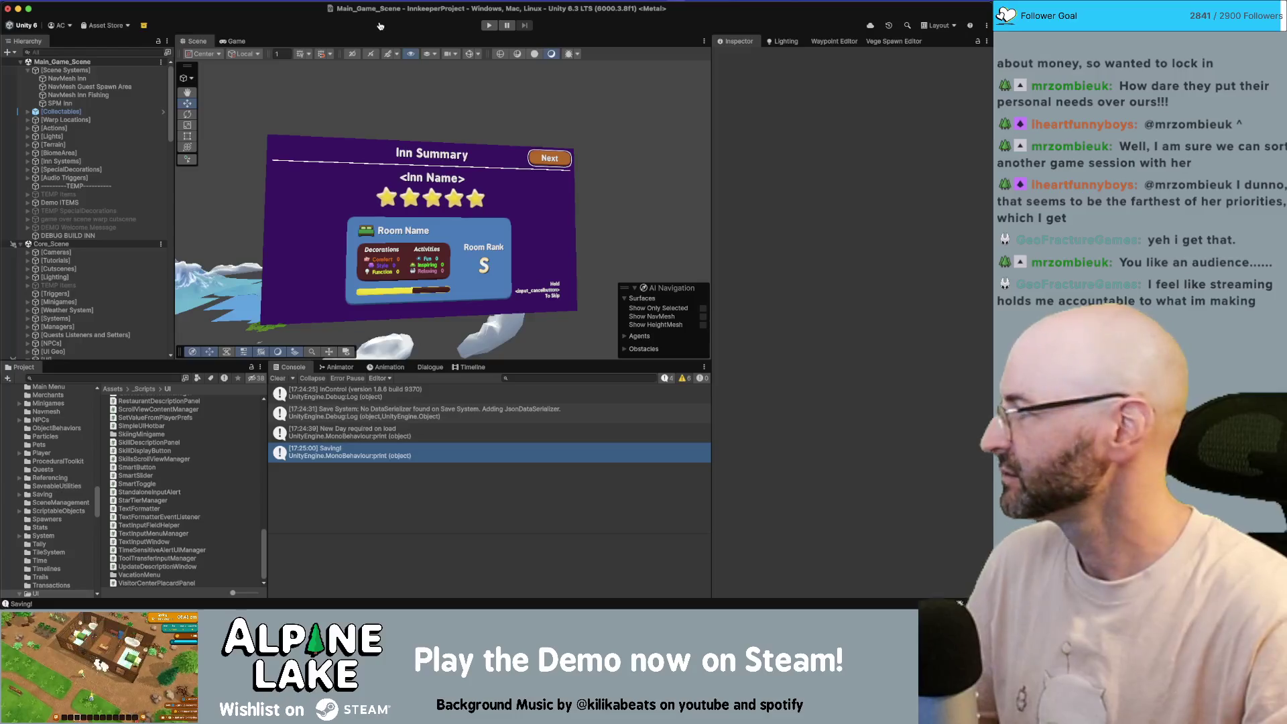
# - In Rider, check the IdleNotVisible m_IdleTrigger string in StarTierManager.cs, then return to Unity
pyautogui.press('super+Tab')
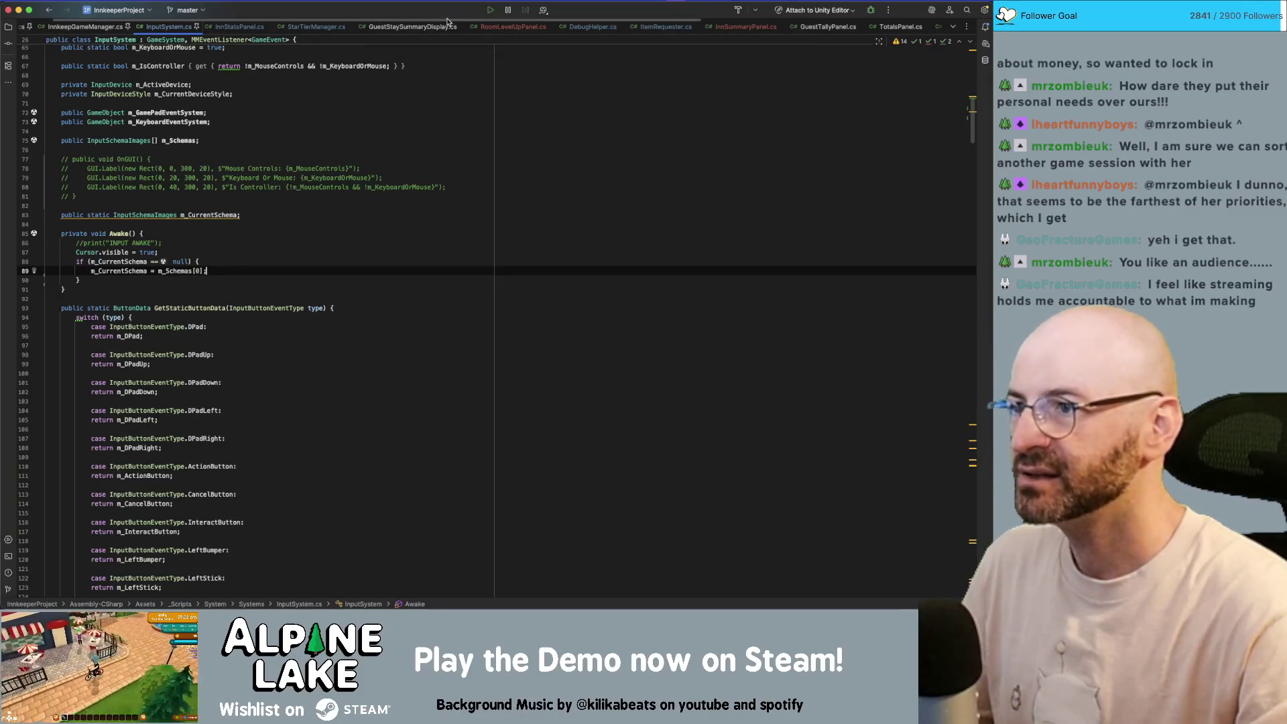
pyautogui.click(315, 27)
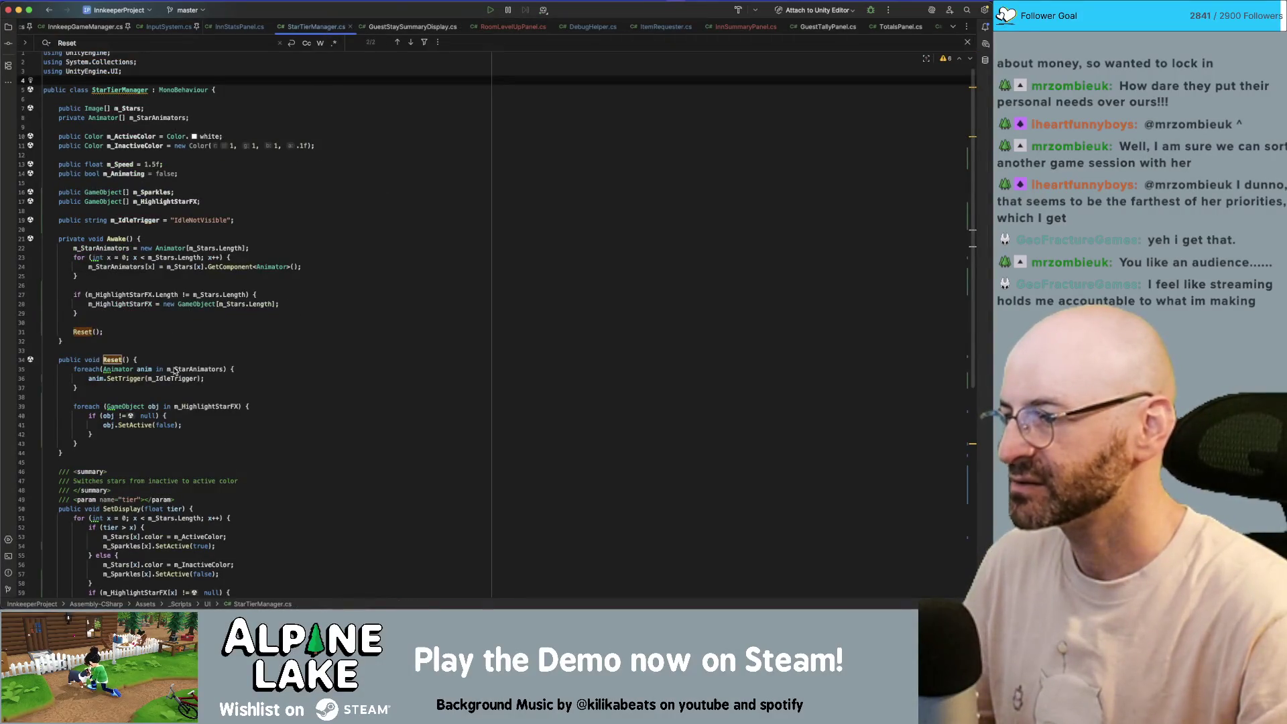
pyautogui.doubleClick(190, 221)
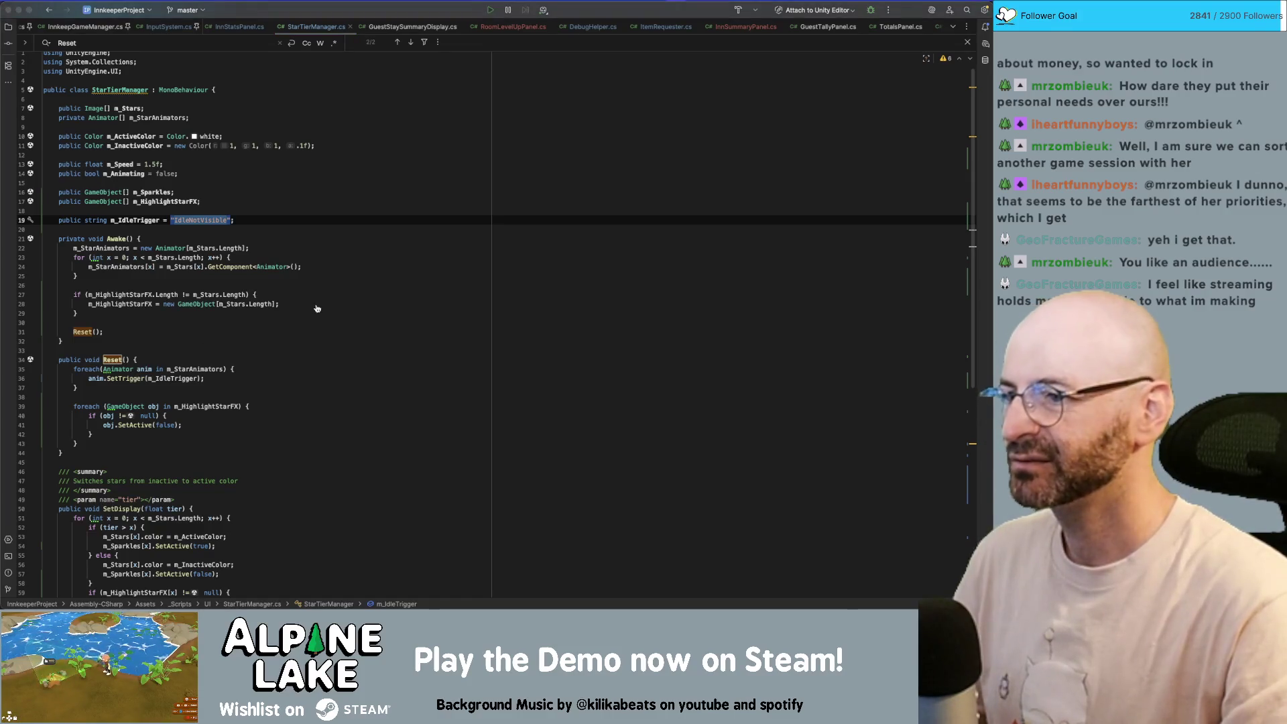
pyautogui.press('super+Tab')
pyautogui.press('super+Tab')
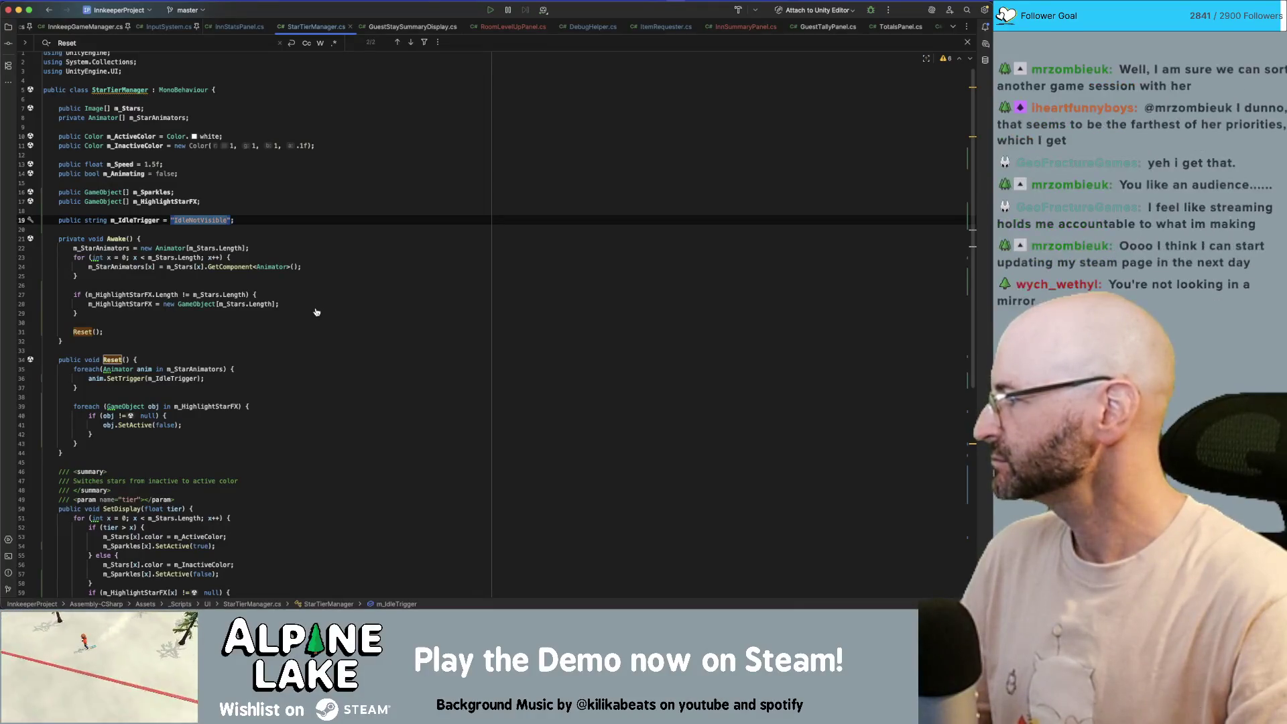
pyautogui.press('super+Tab')
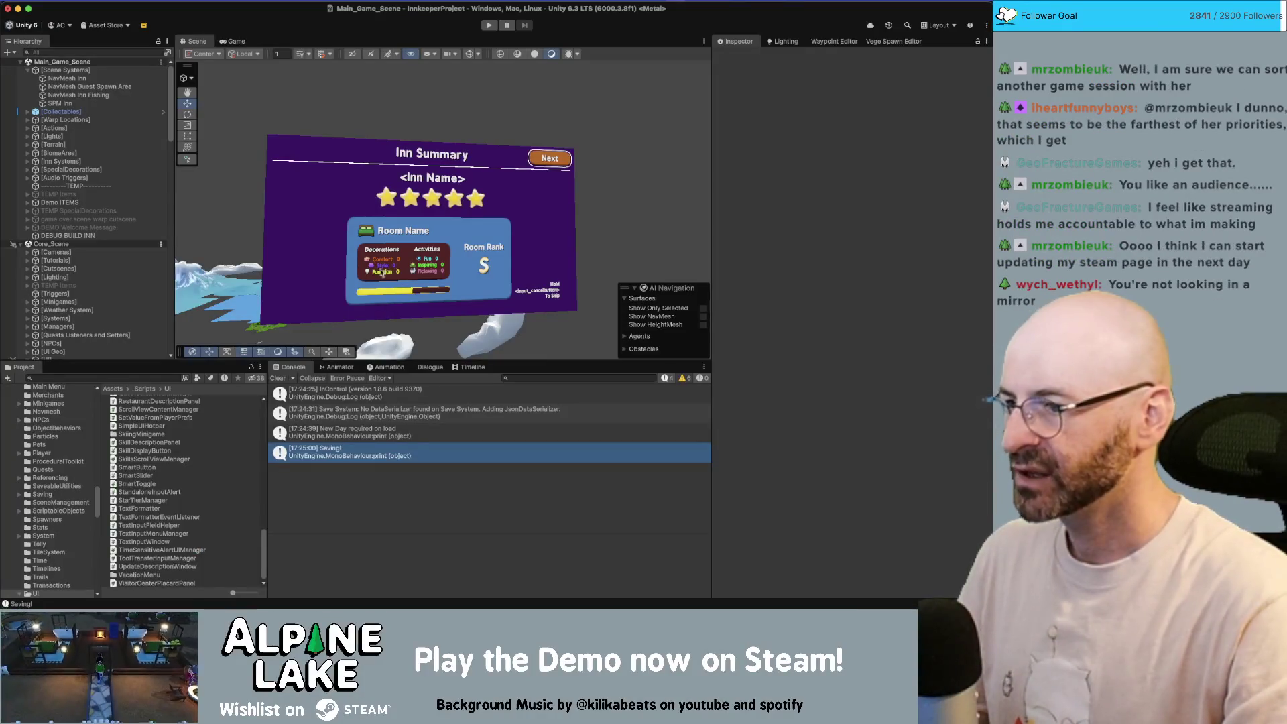
pyautogui.scroll(-5, 130, 288)
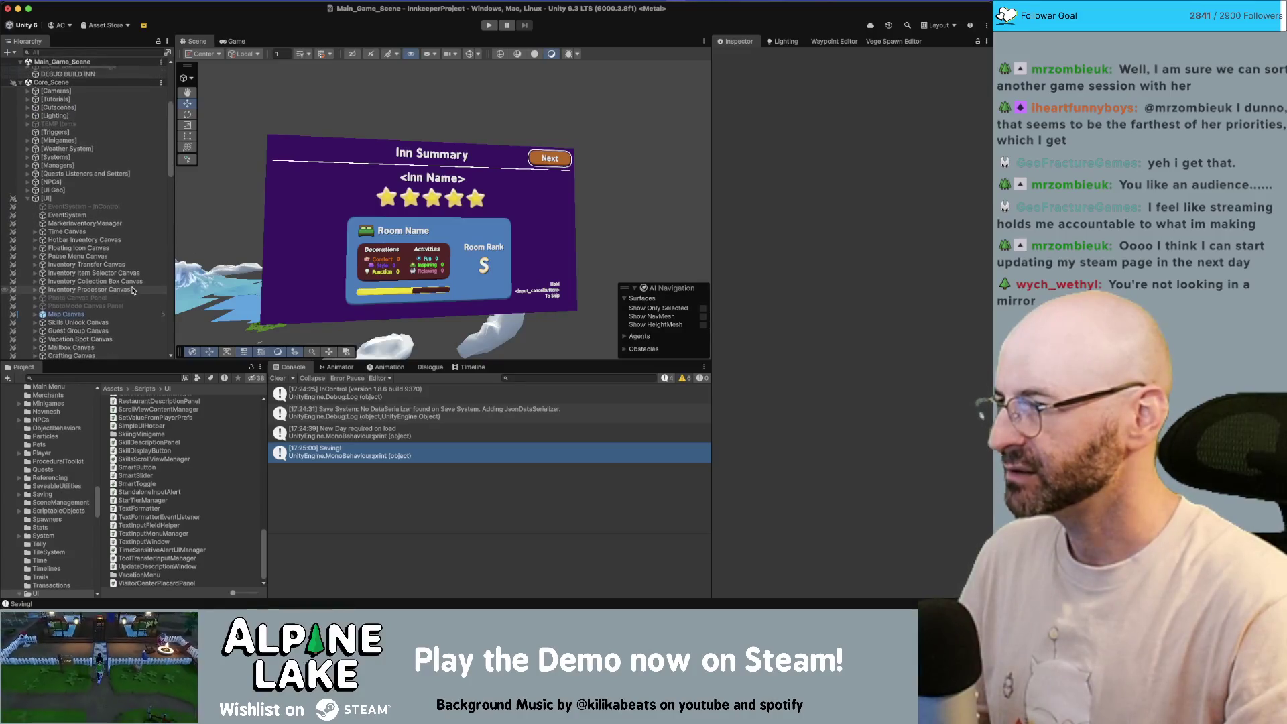
# - Open the Star Tier Group prefab, select Star Image 1 and show its Animator state graph
pyautogui.scroll(-10, 132, 289)
pyautogui.click(143, 380)
pyautogui.click(134, 350)
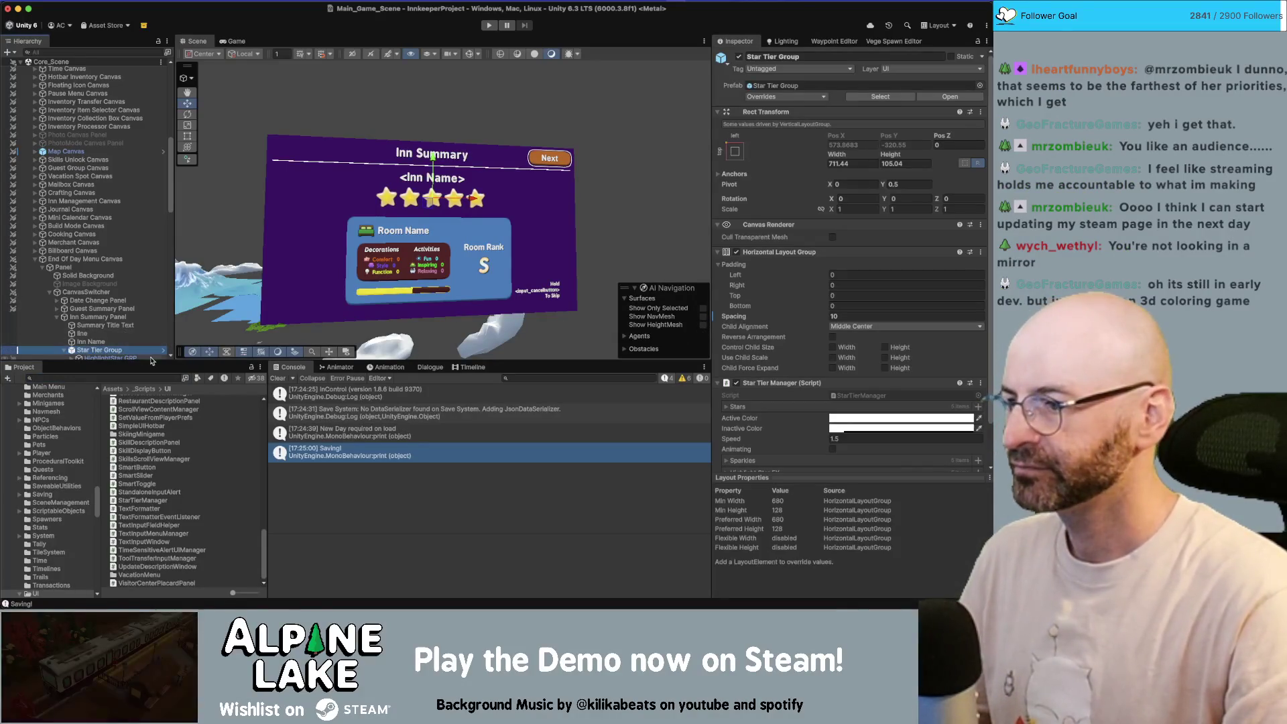
pyautogui.click(160, 350)
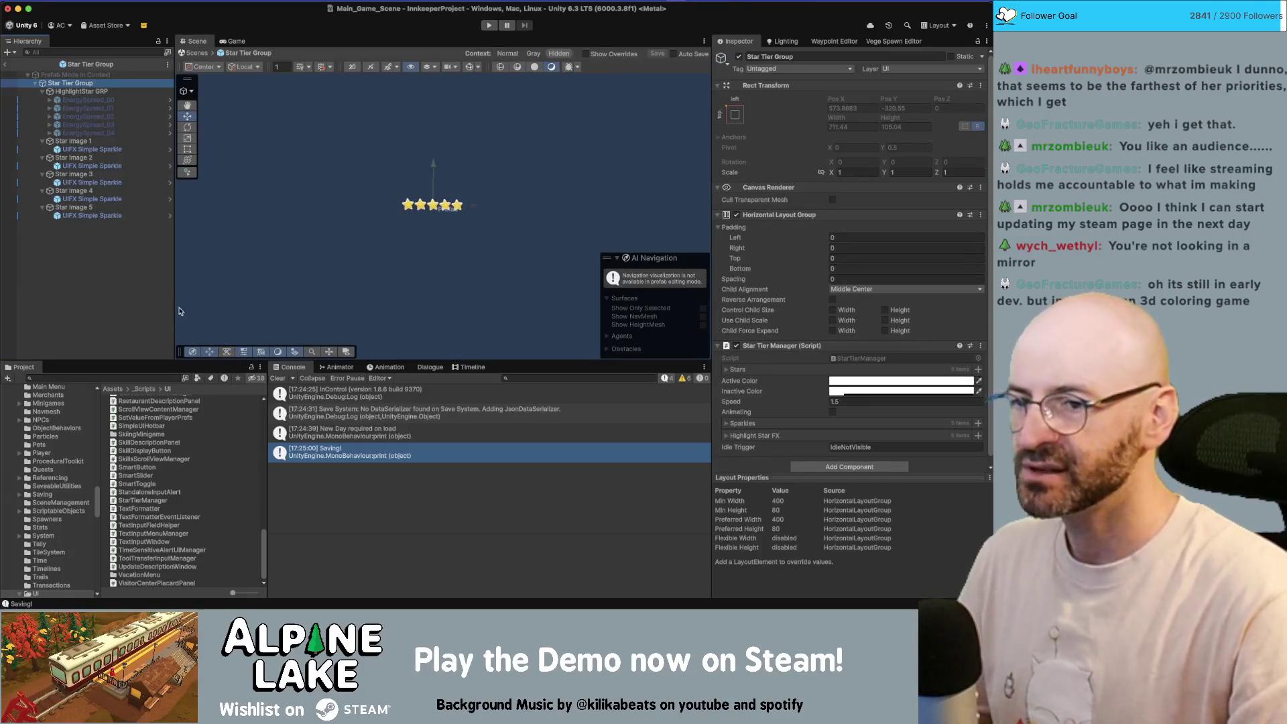
pyautogui.click(386, 367)
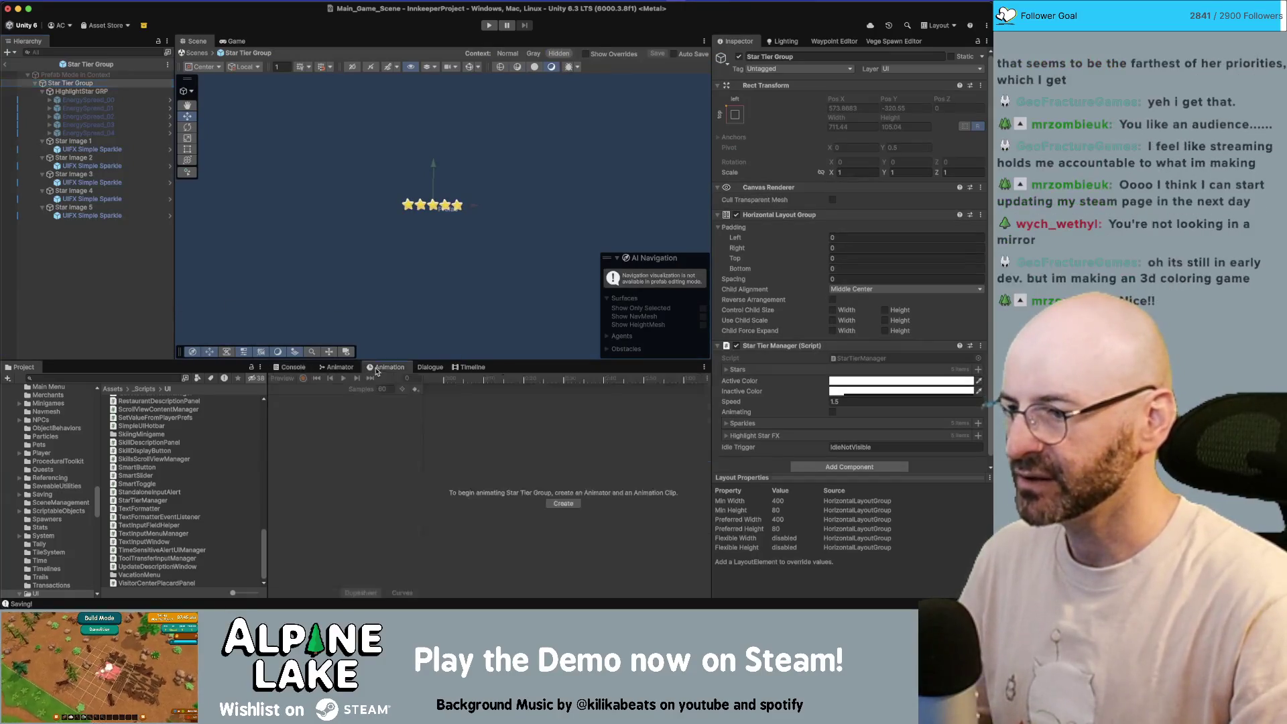
pyautogui.click(127, 141)
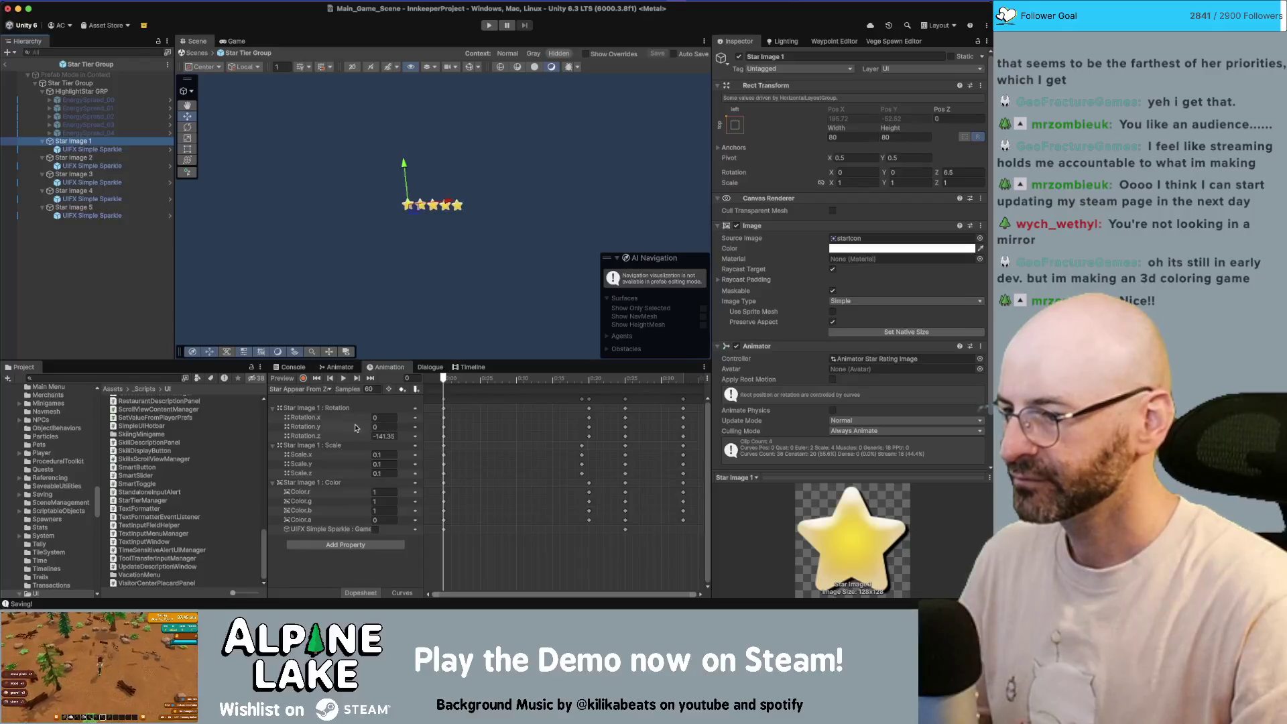
pyautogui.click(340, 367)
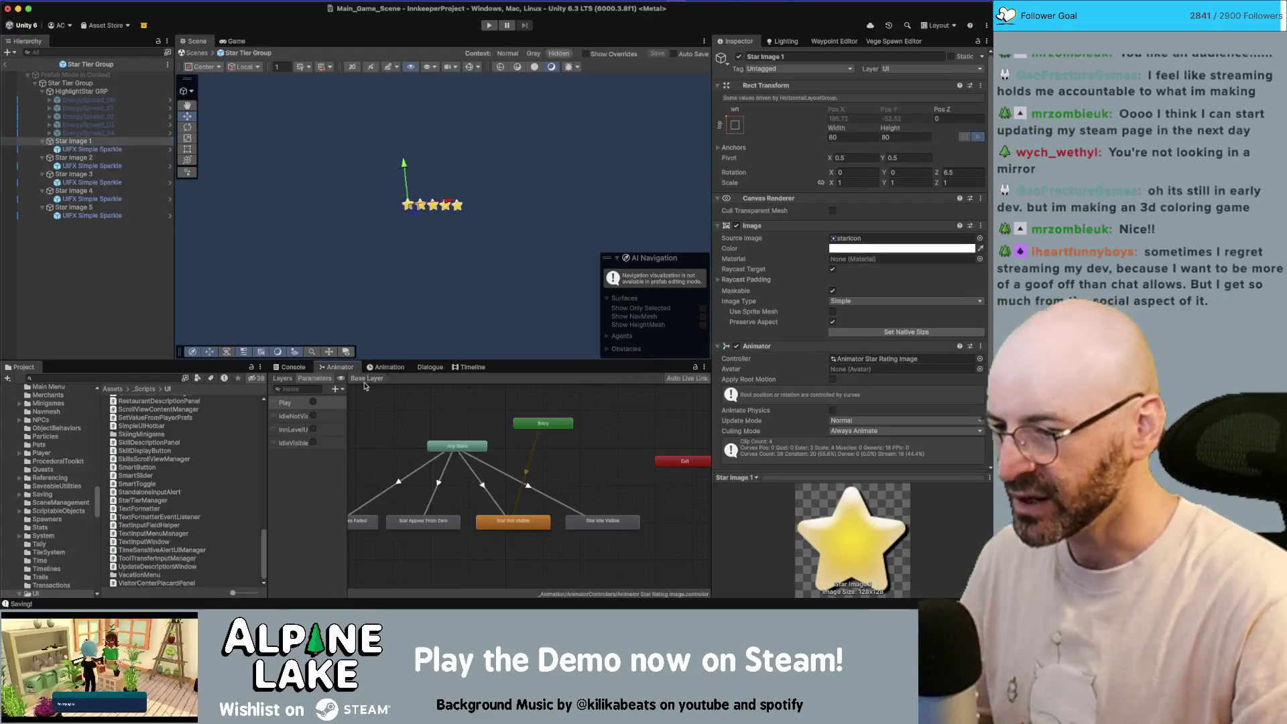
# - Give the Any State to Star Idle Visible transition duration 0 with Fixed Duration off
pyautogui.click(482, 486)
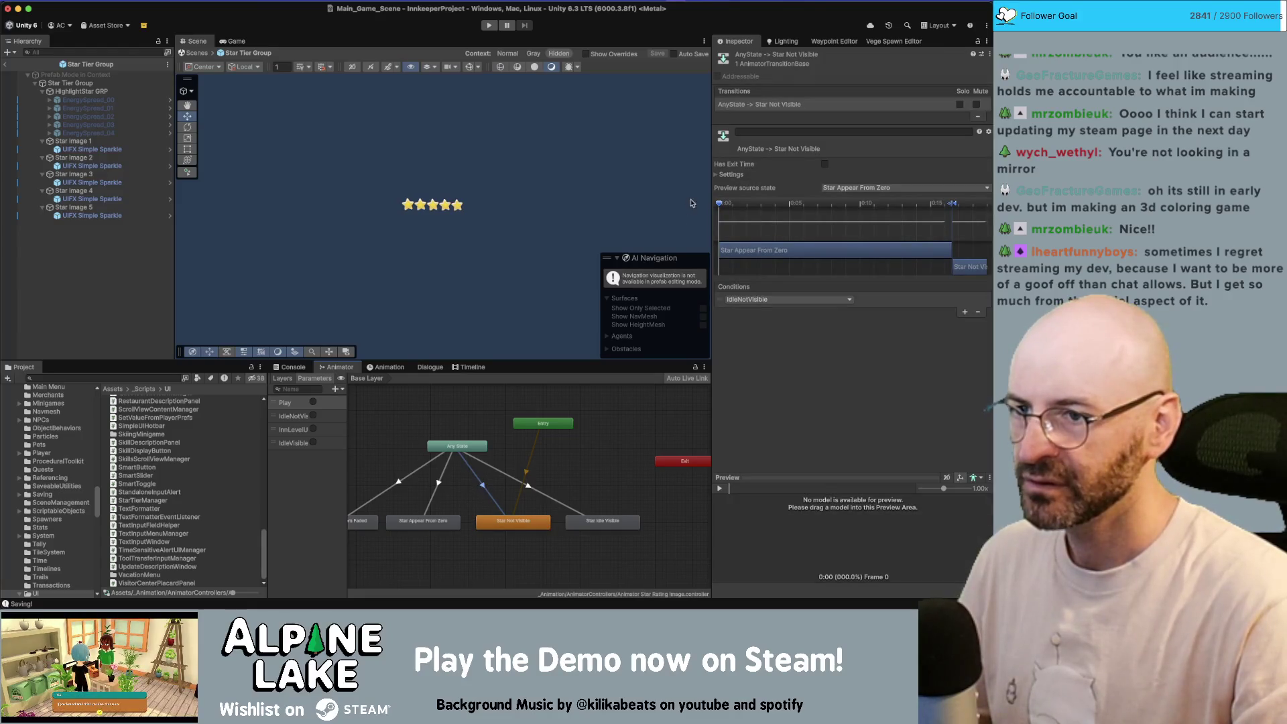
pyautogui.click(717, 175)
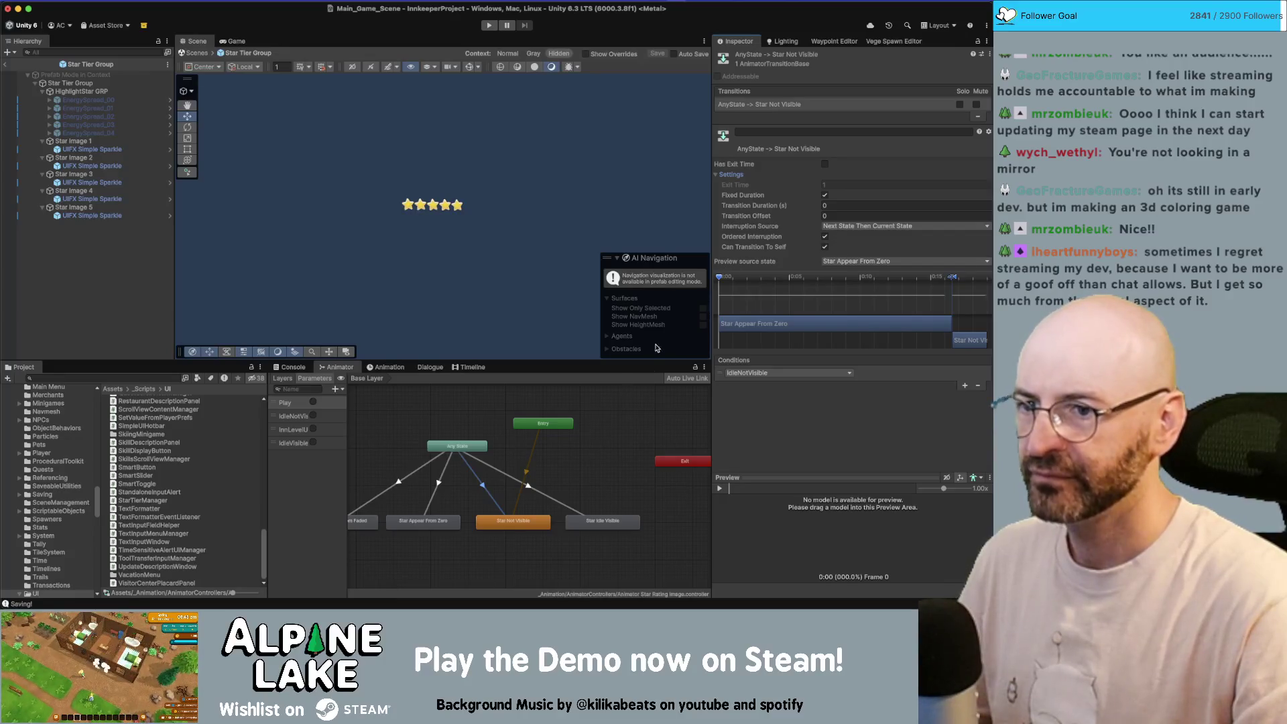
pyautogui.click(533, 486)
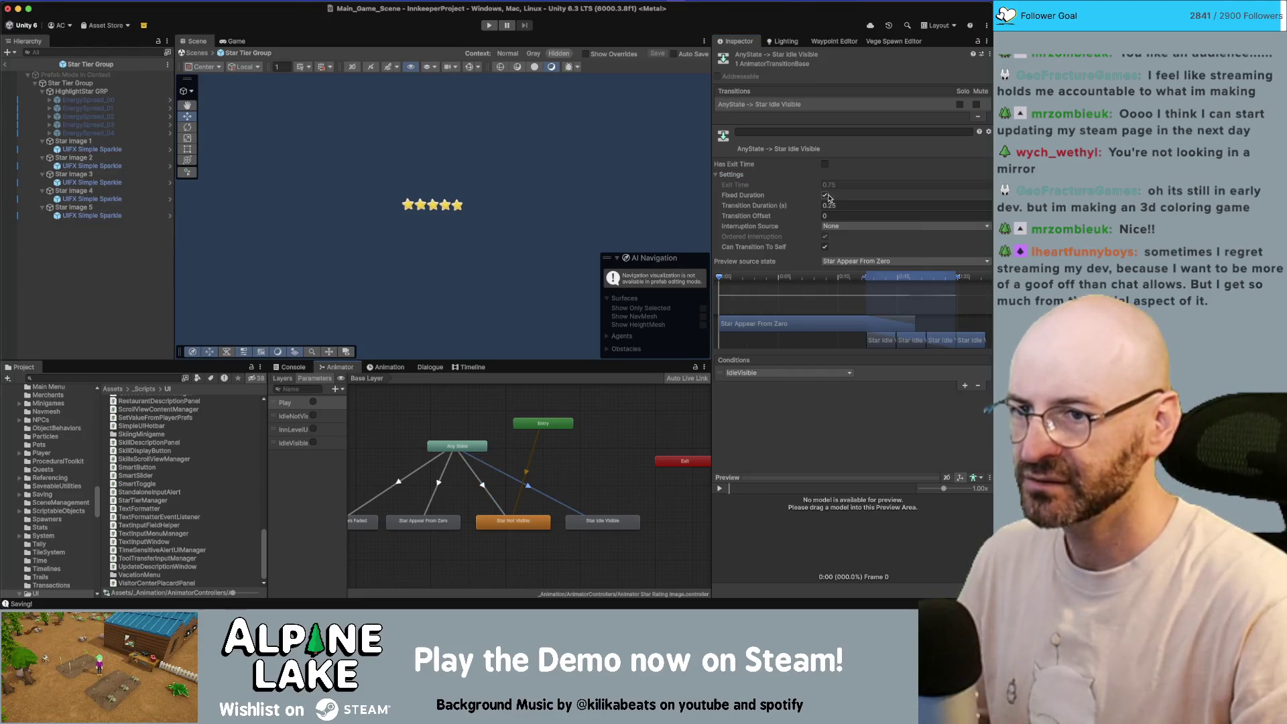
pyautogui.click(831, 205)
pyautogui.write('0')
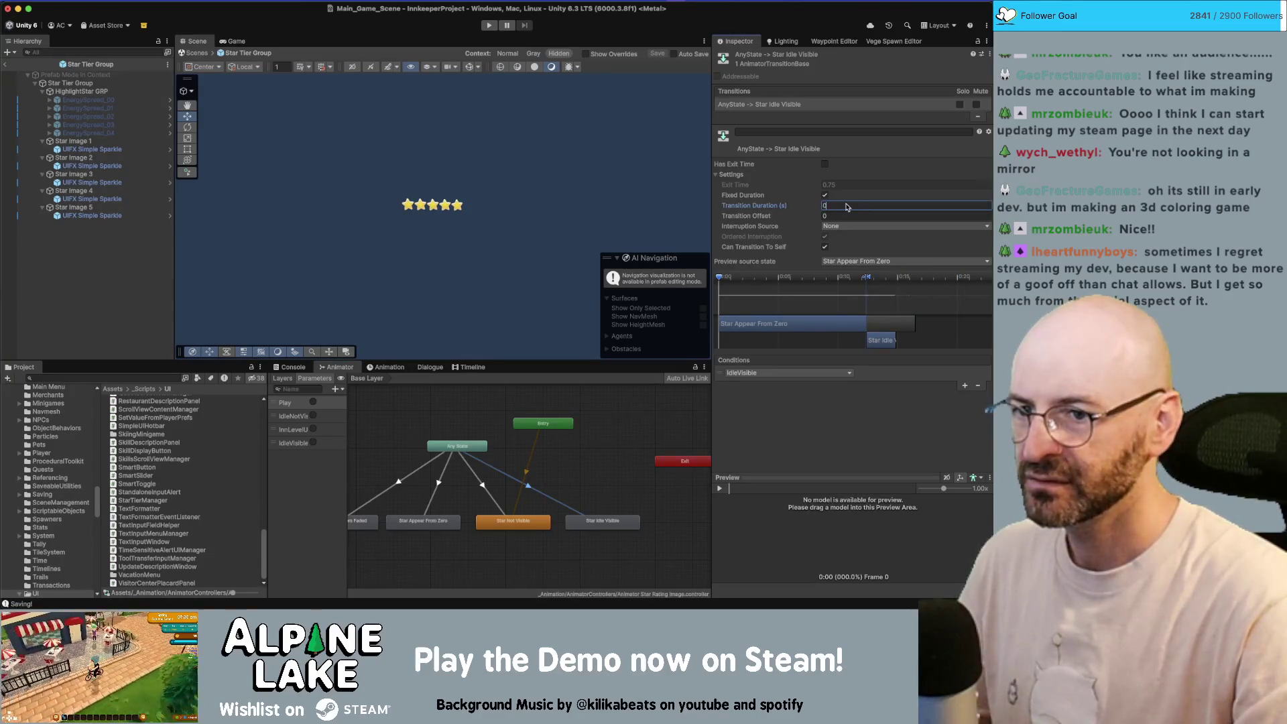
pyautogui.click(824, 195)
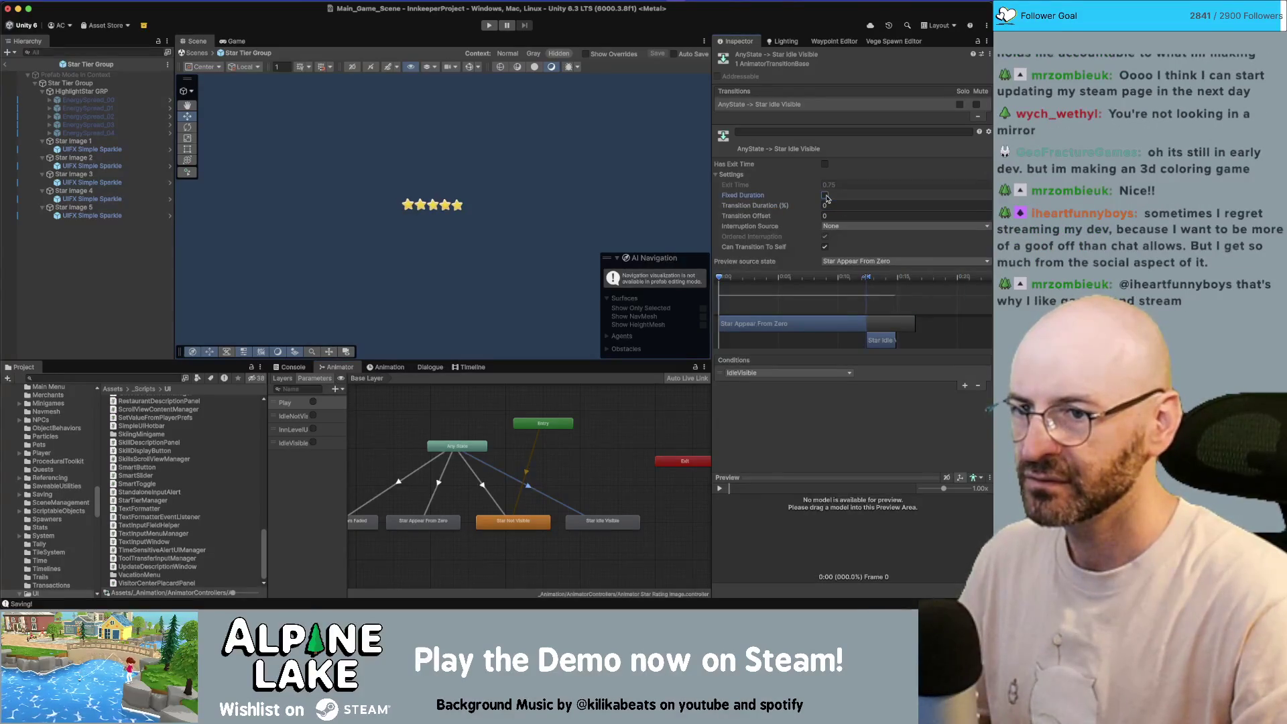
pyautogui.click(483, 488)
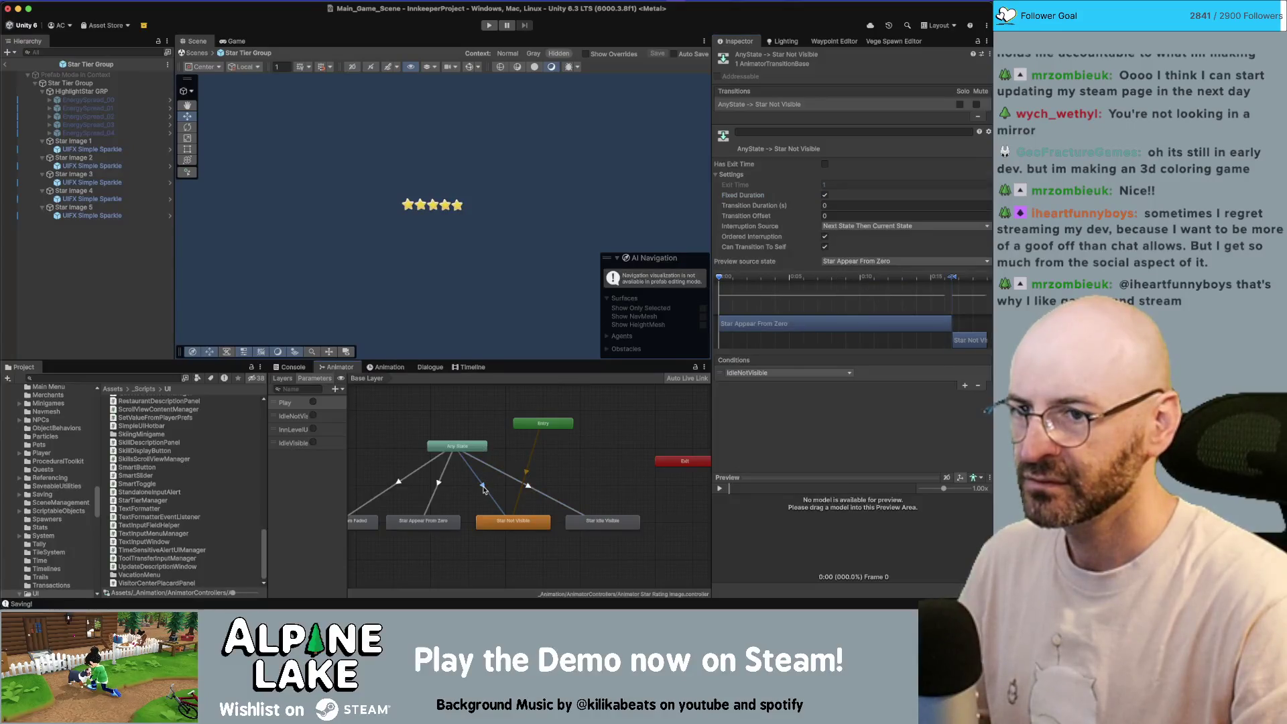
pyautogui.click(528, 487)
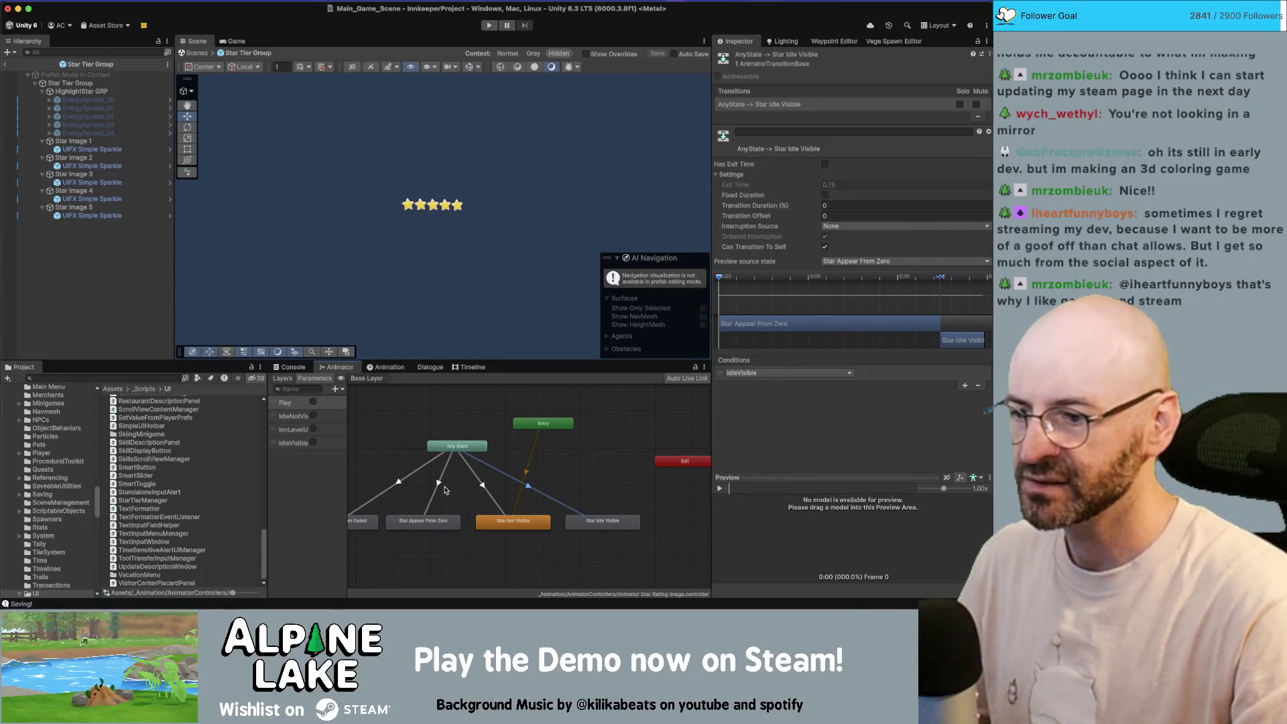
# - Turn off Fixed Duration and set duration 0 on the Star Appear From Faded transition
pyautogui.click(438, 484)
pyautogui.click(401, 483)
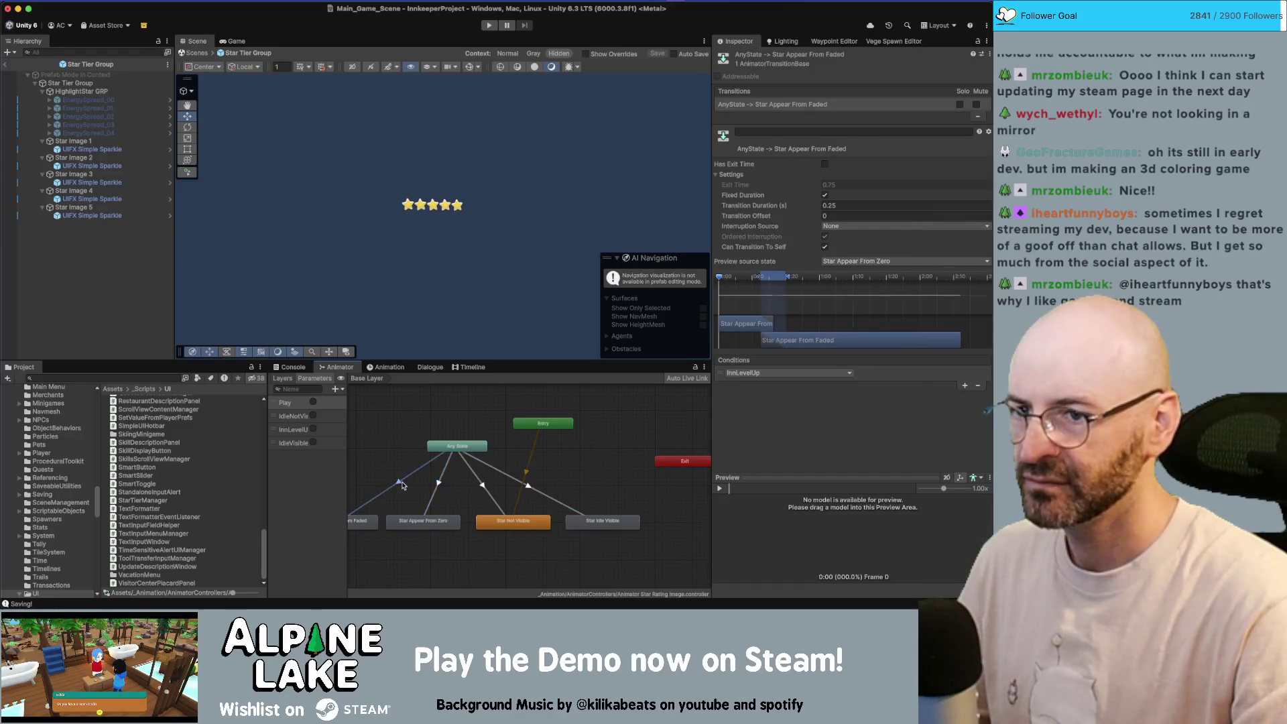
pyautogui.moveTo(379, 441); pyautogui.dragTo(443, 430)
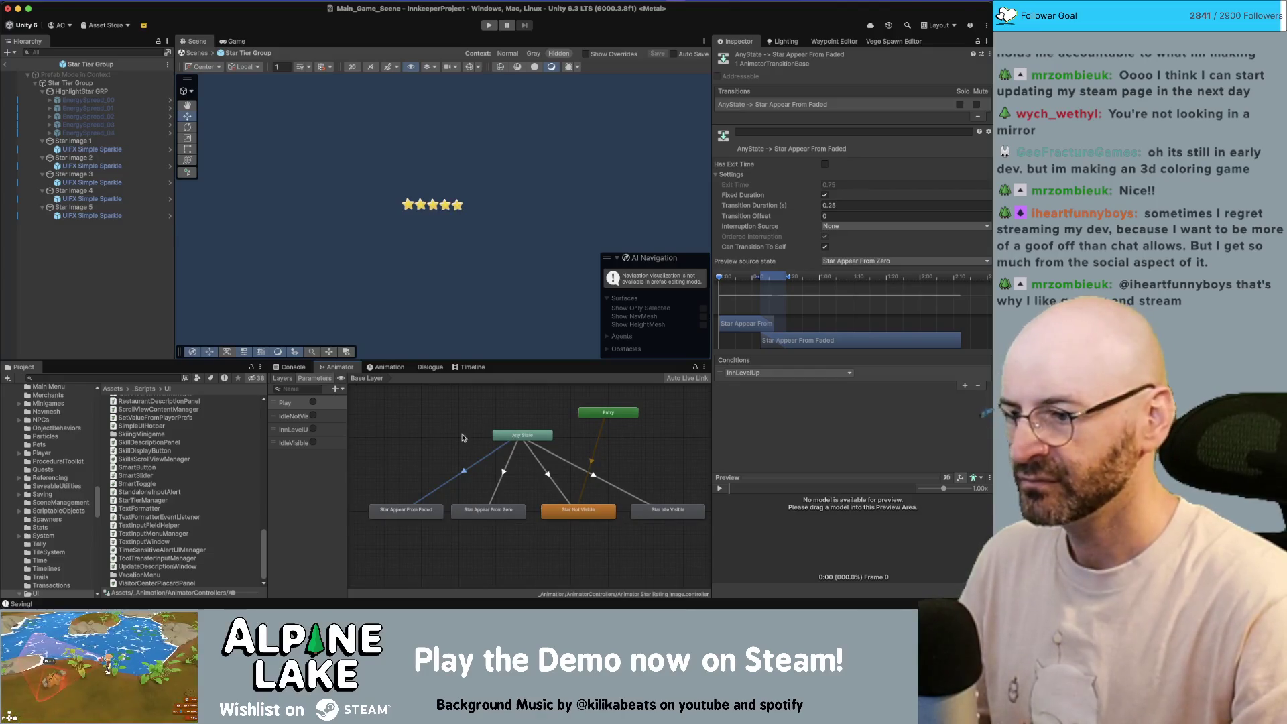
pyautogui.click(825, 195)
pyautogui.click(857, 205)
pyautogui.write('0')
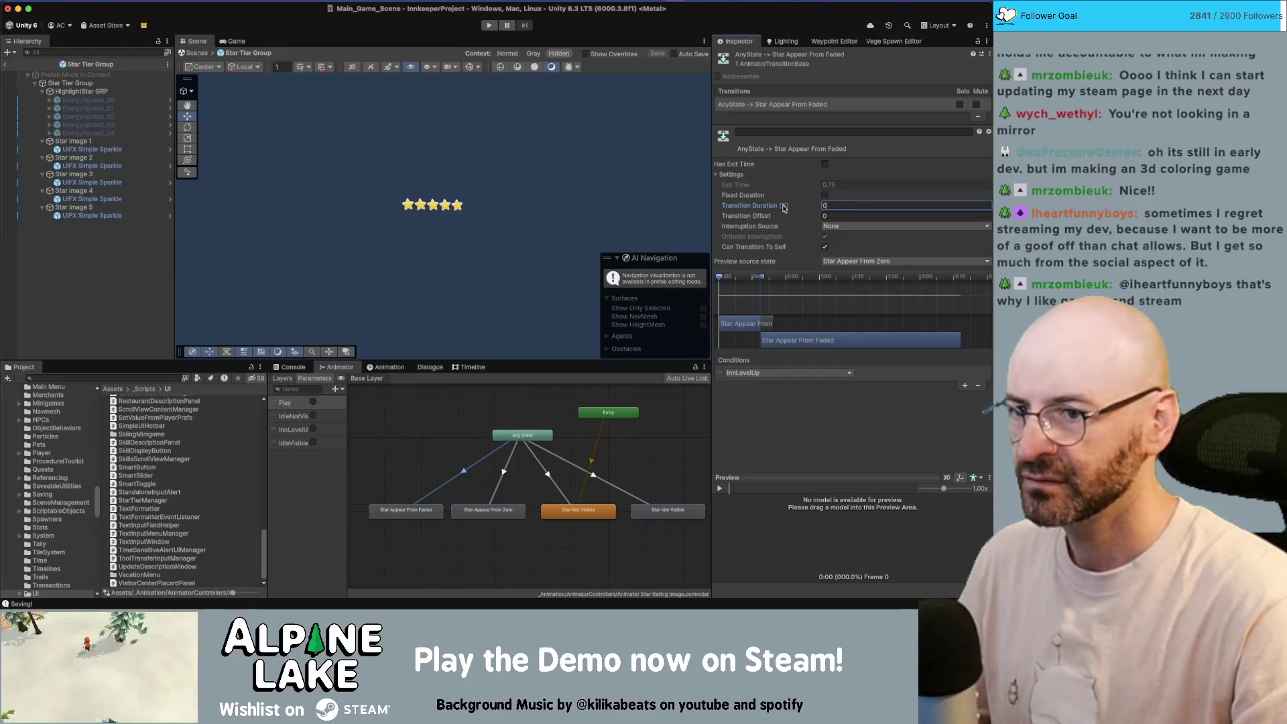
pyautogui.click(508, 475)
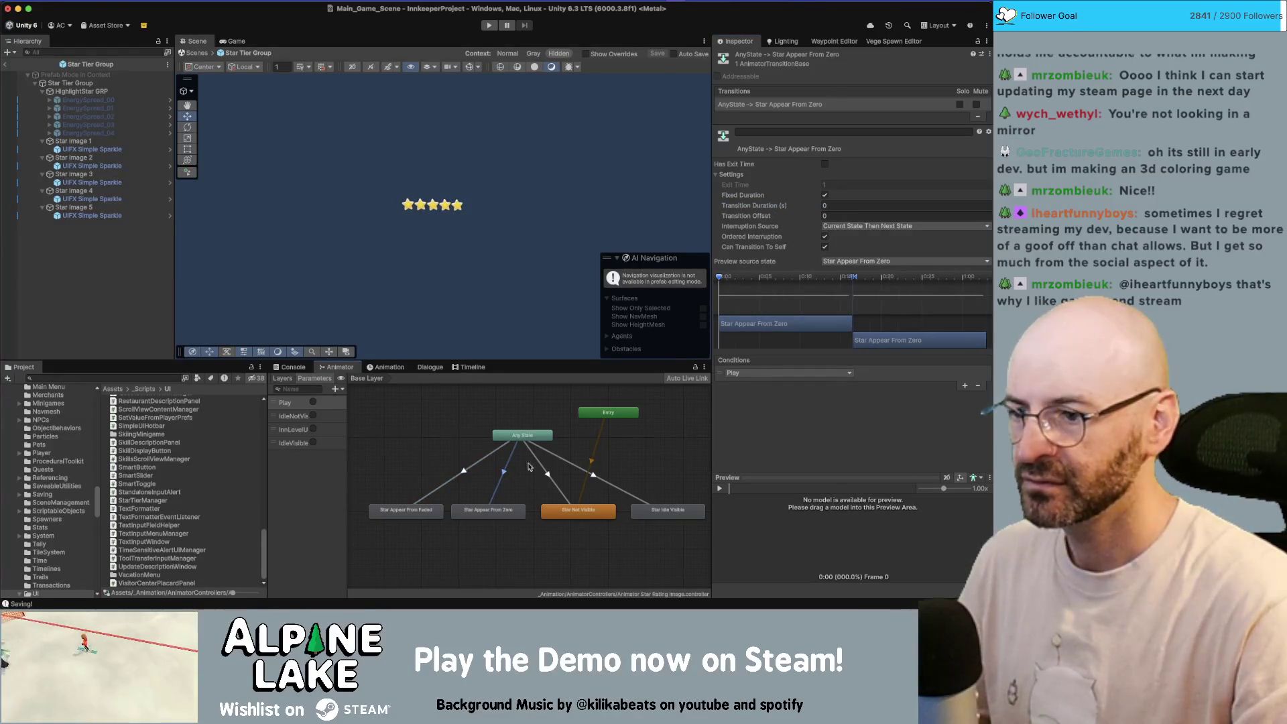
pyautogui.click(471, 471)
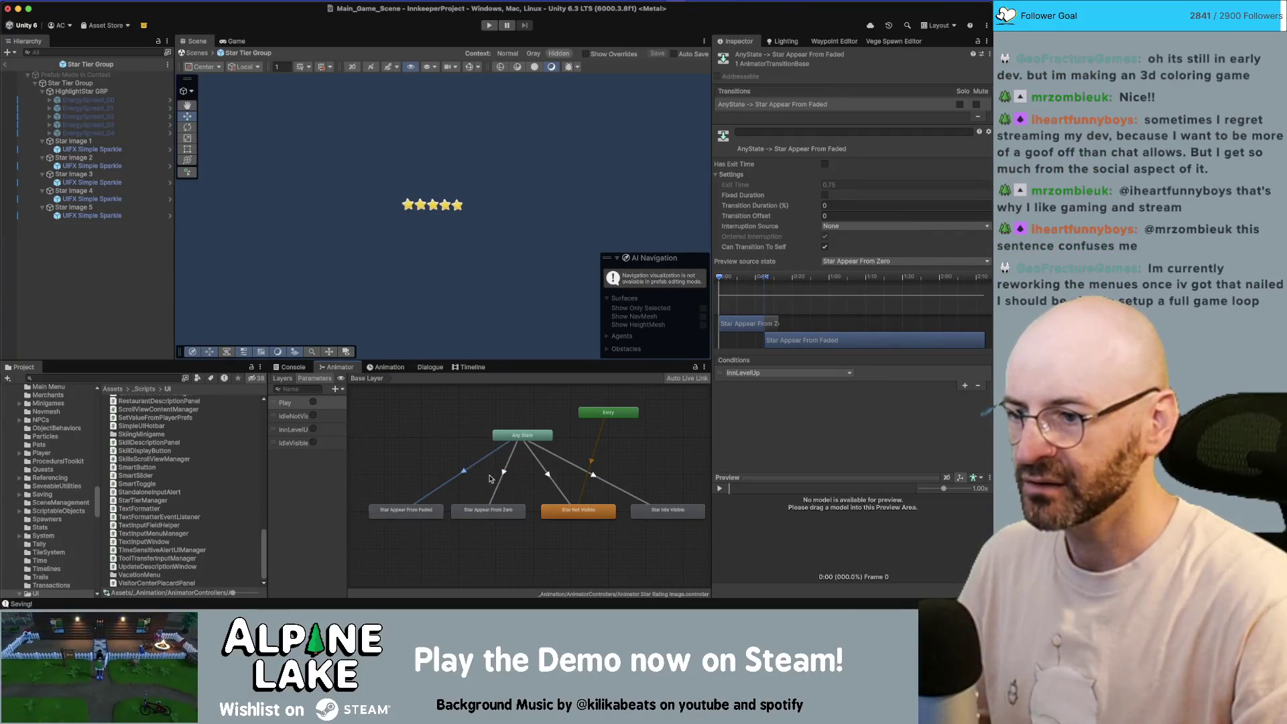
# - Set the Star Appear From Faded transition's interruption source to Current State Then Next State
pyautogui.click(846, 226)
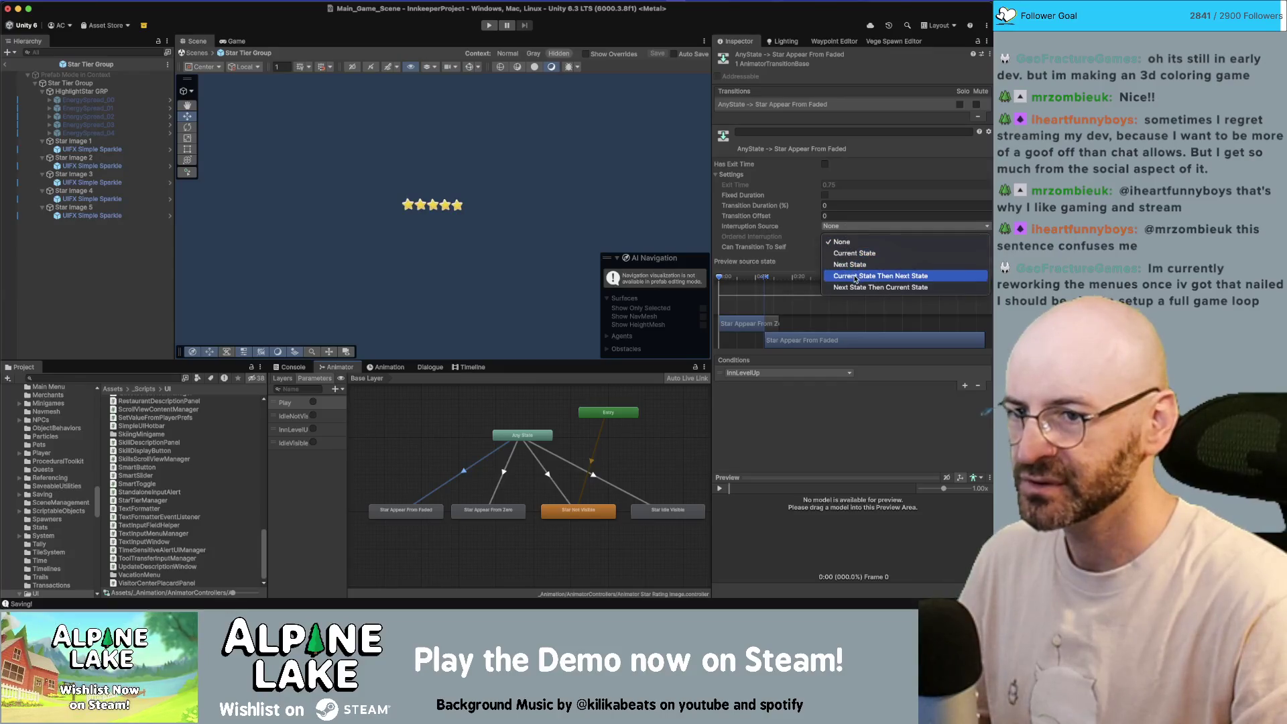
pyautogui.click(855, 277)
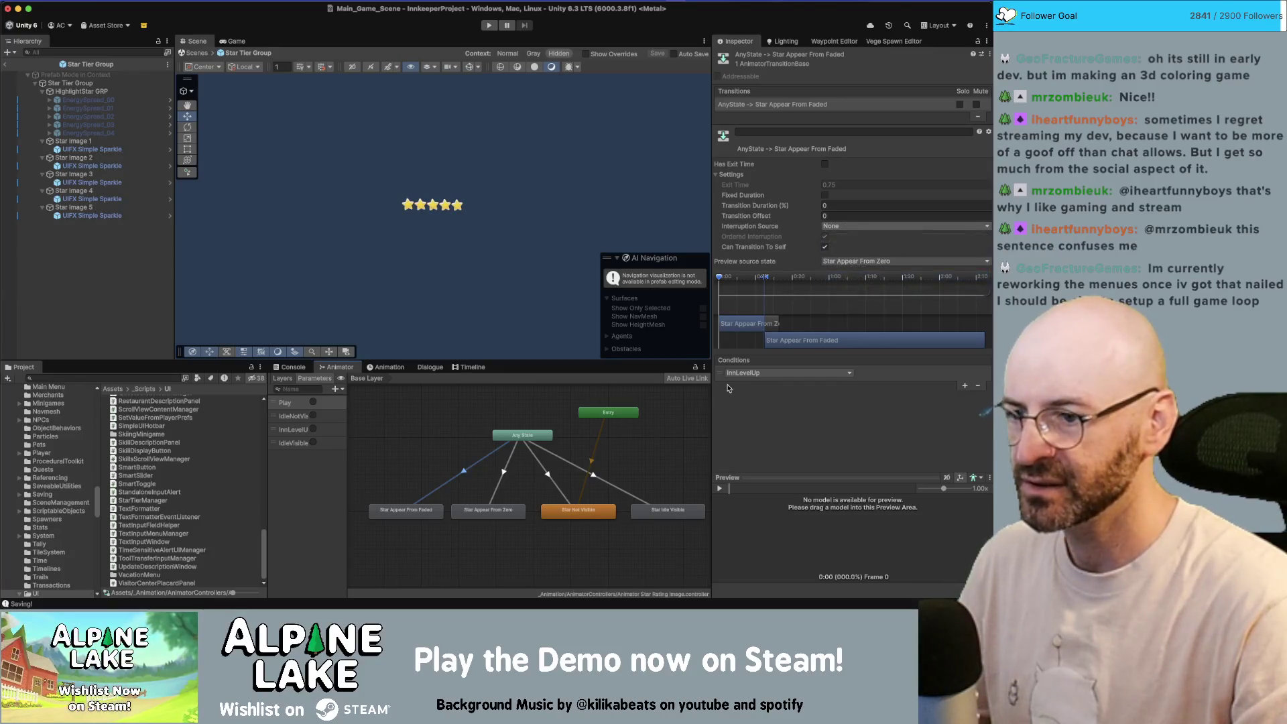
pyautogui.click(504, 474)
pyautogui.click(545, 473)
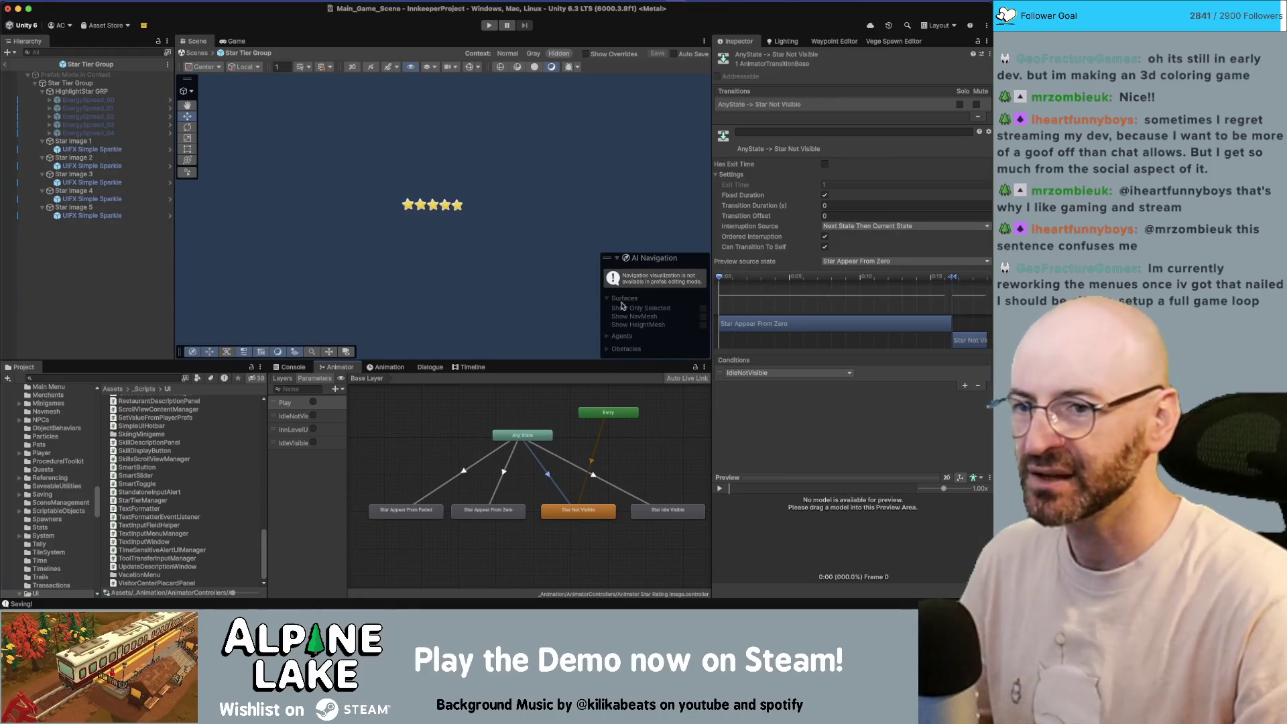
pyautogui.click(478, 470)
pyautogui.click(476, 470)
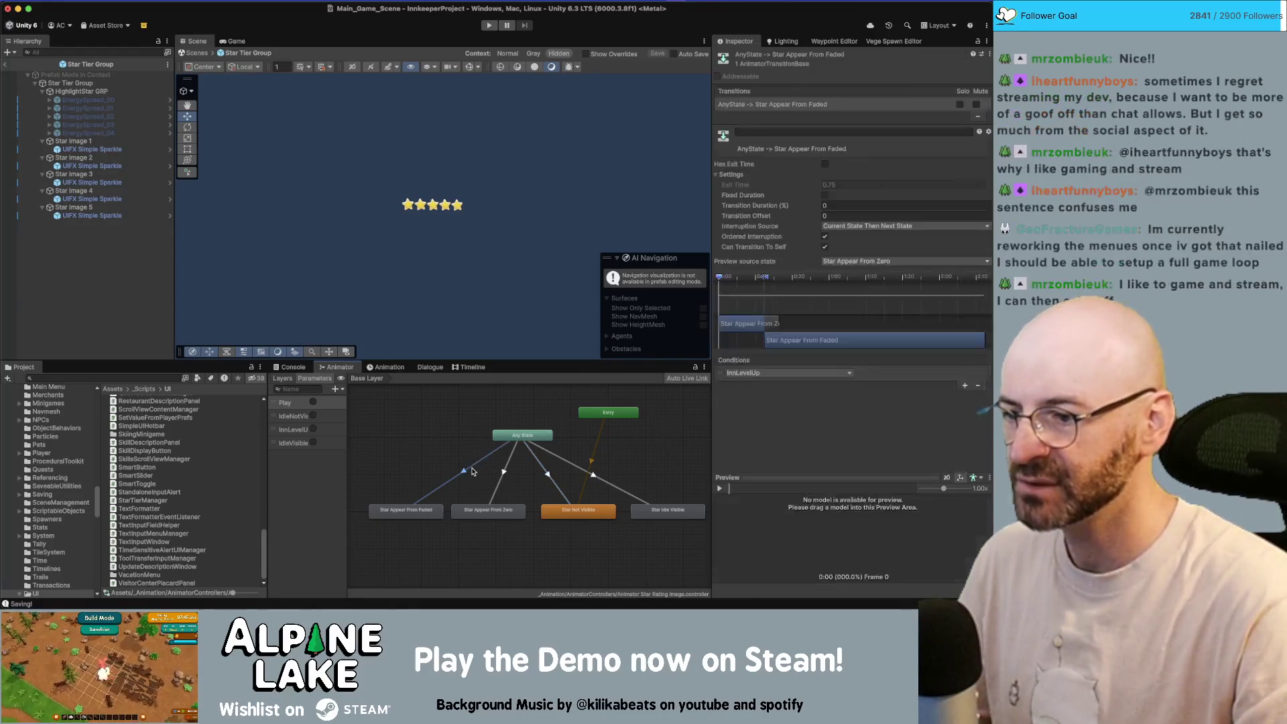
pyautogui.click(863, 226)
pyautogui.click(865, 287)
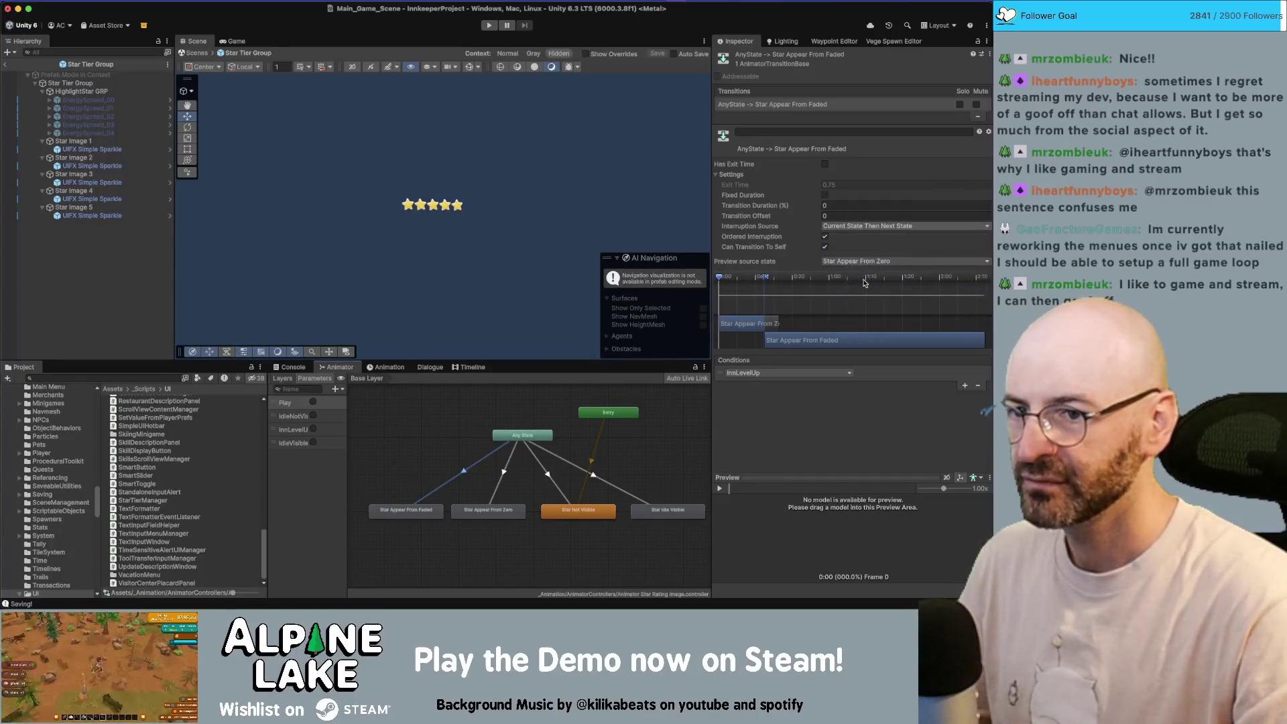
# - Set the Star Idle Visible transition's interruption source to Next State Then Current State and preview its blend
pyautogui.click(590, 472)
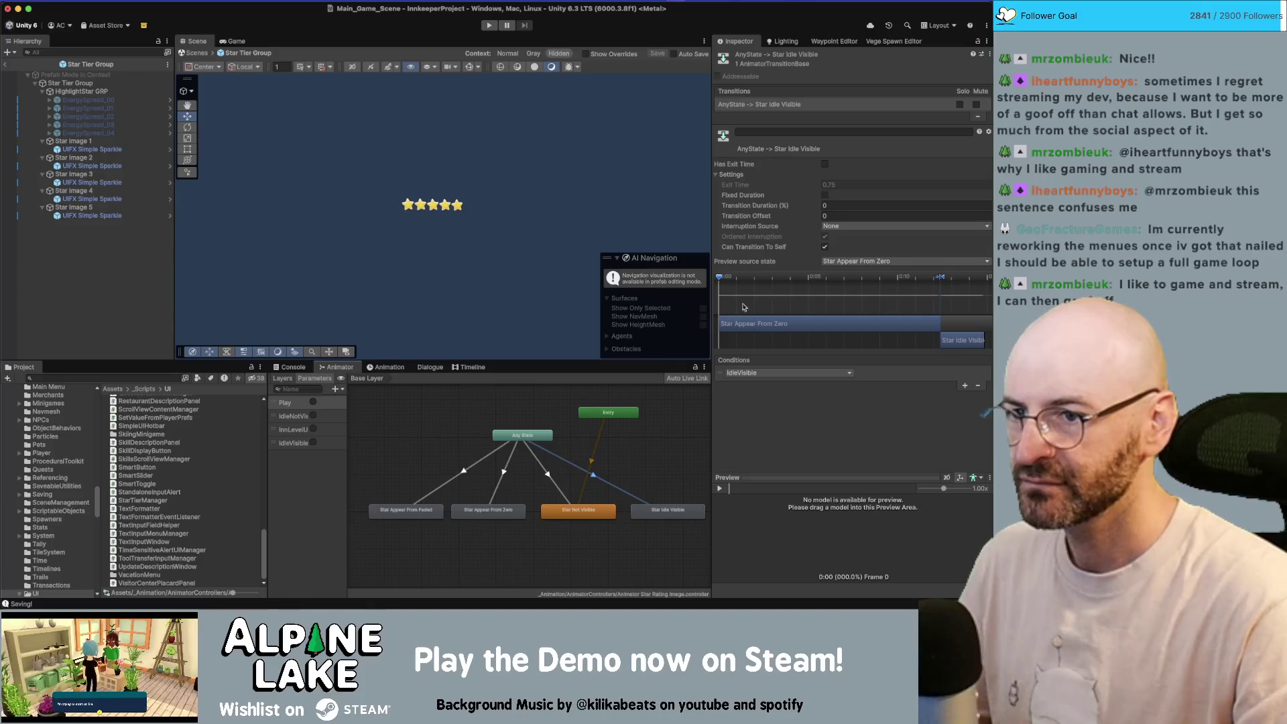
pyautogui.click(831, 226)
pyautogui.click(841, 287)
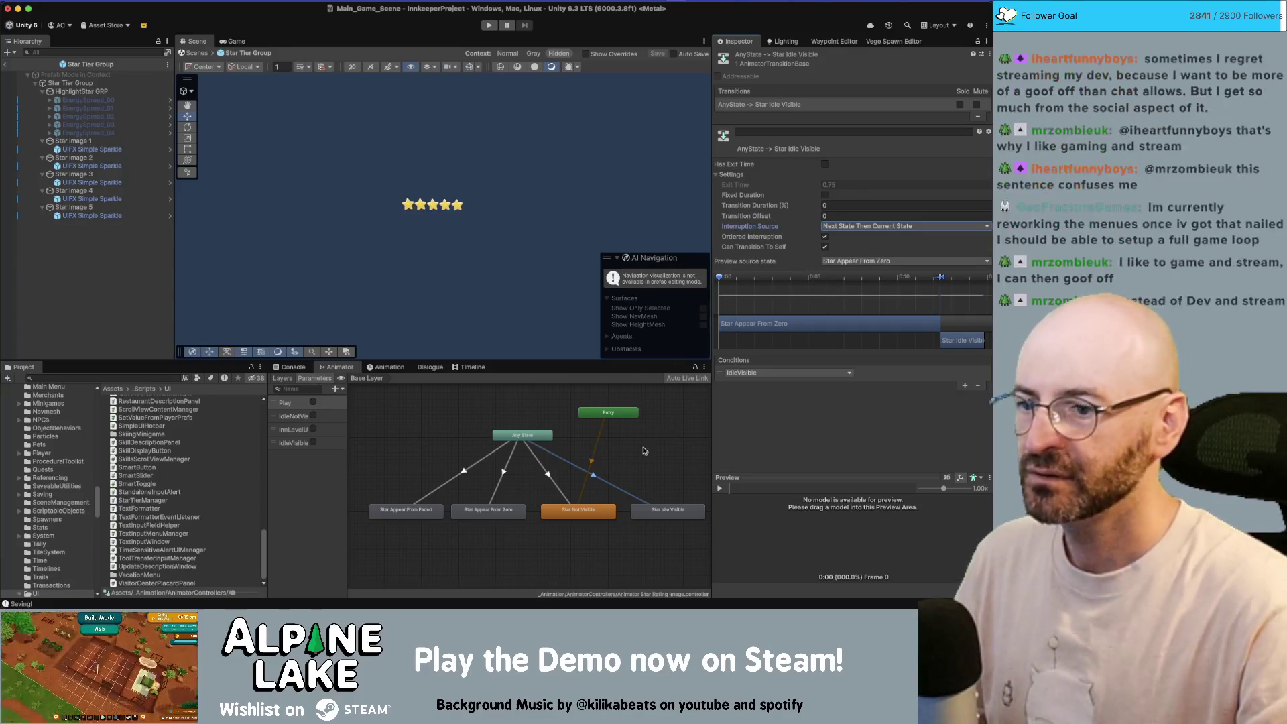
pyautogui.hscroll(2, 643, 450)
pyautogui.click(523, 472)
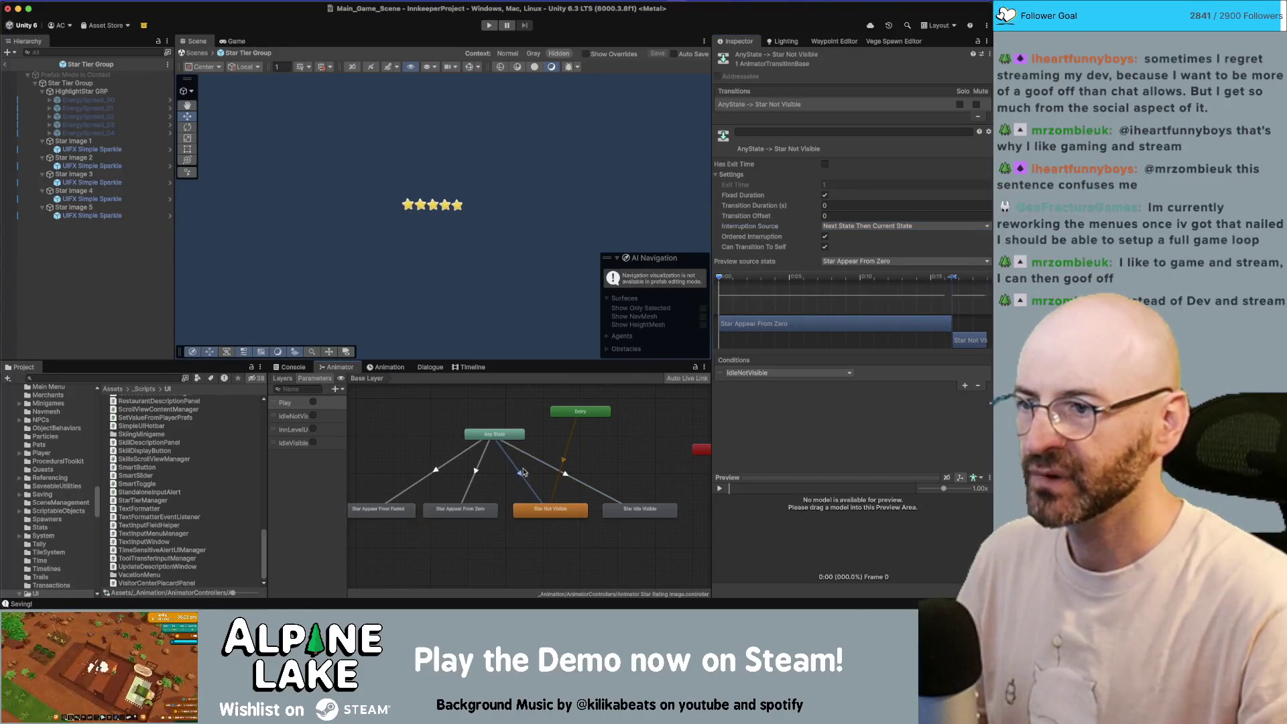
pyautogui.click(631, 466)
pyautogui.click(630, 508)
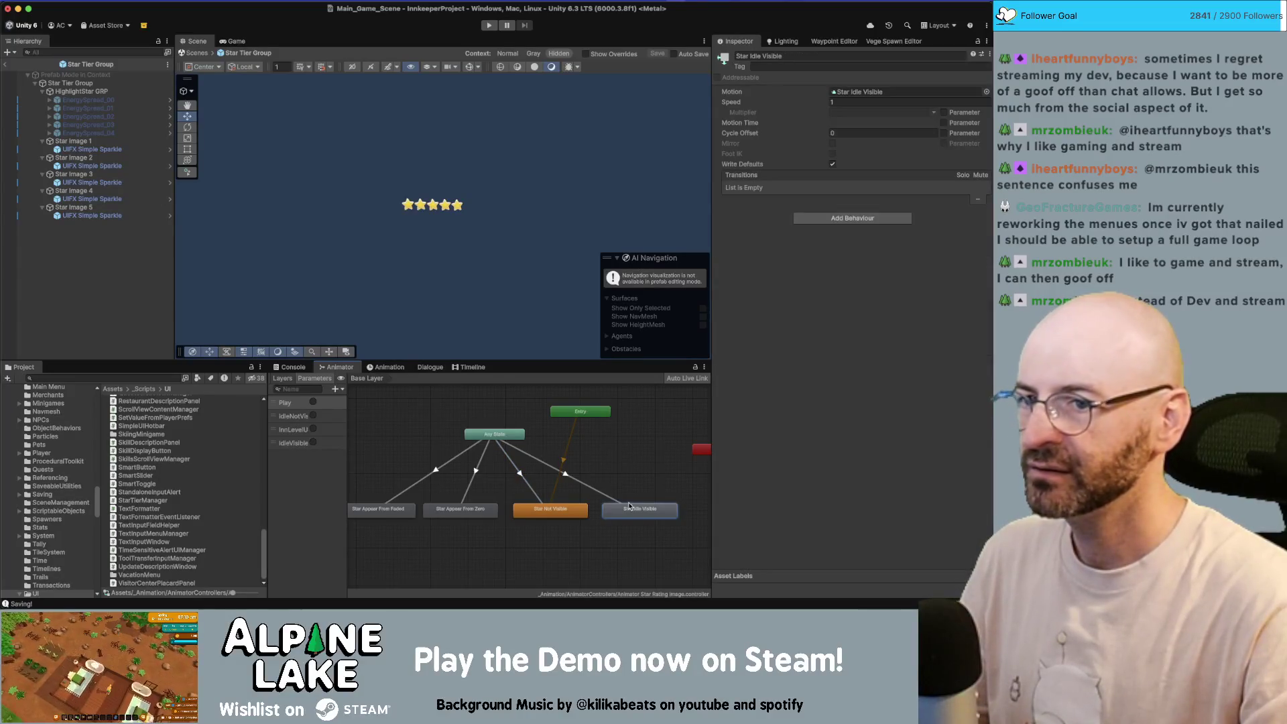
pyautogui.click(566, 472)
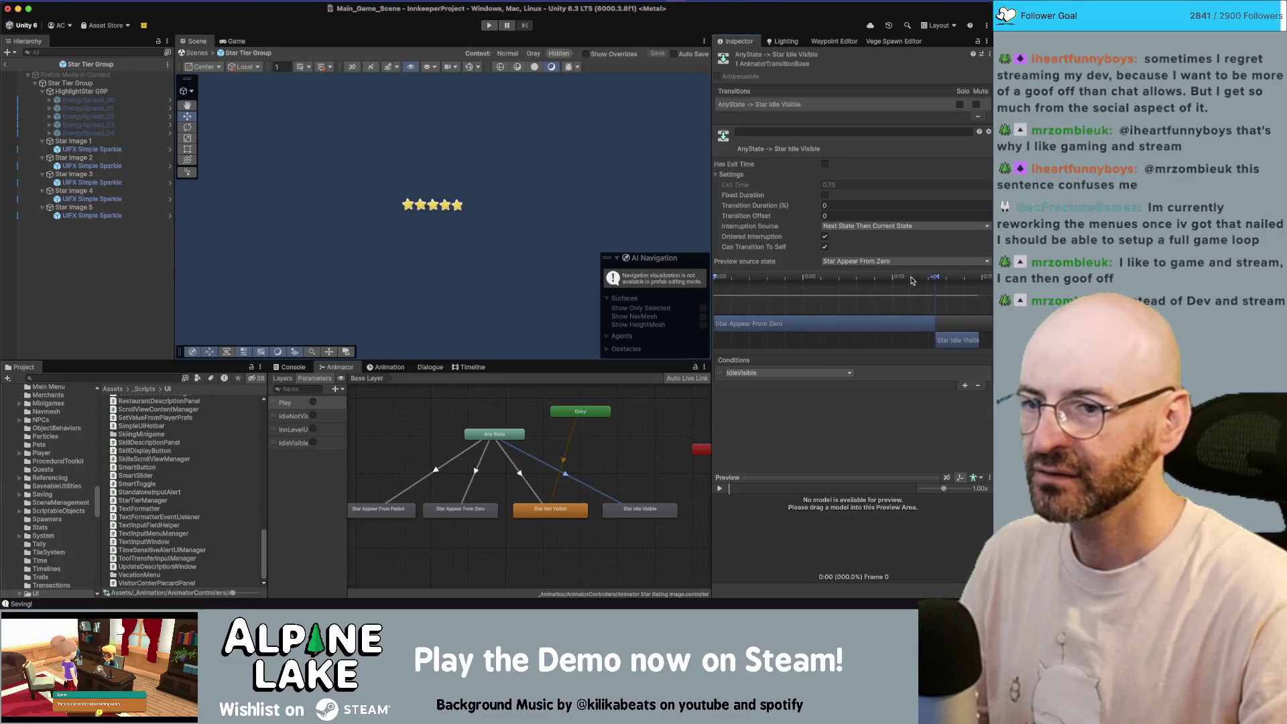
pyautogui.moveTo(717, 280)
pyautogui.mouseDown()
pyautogui.moveTo(969, 282)
pyautogui.moveTo(955, 284)
pyautogui.mouseUp()
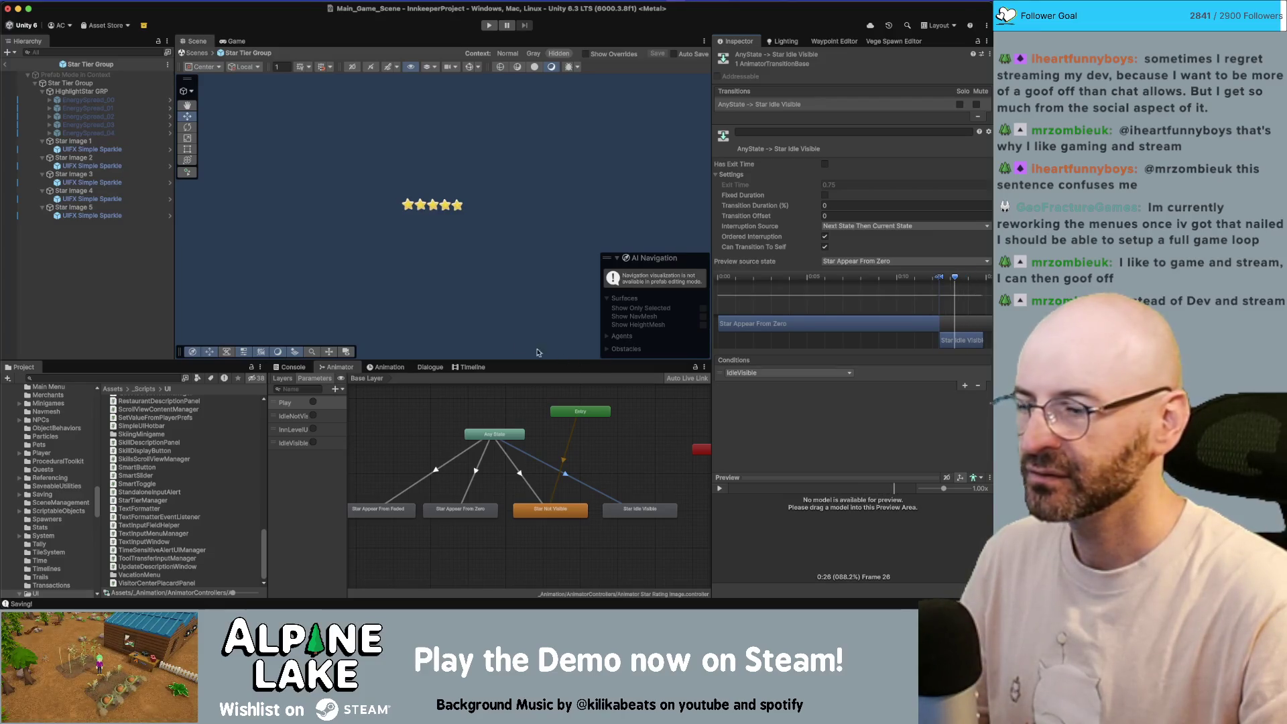
pyautogui.click(104, 143)
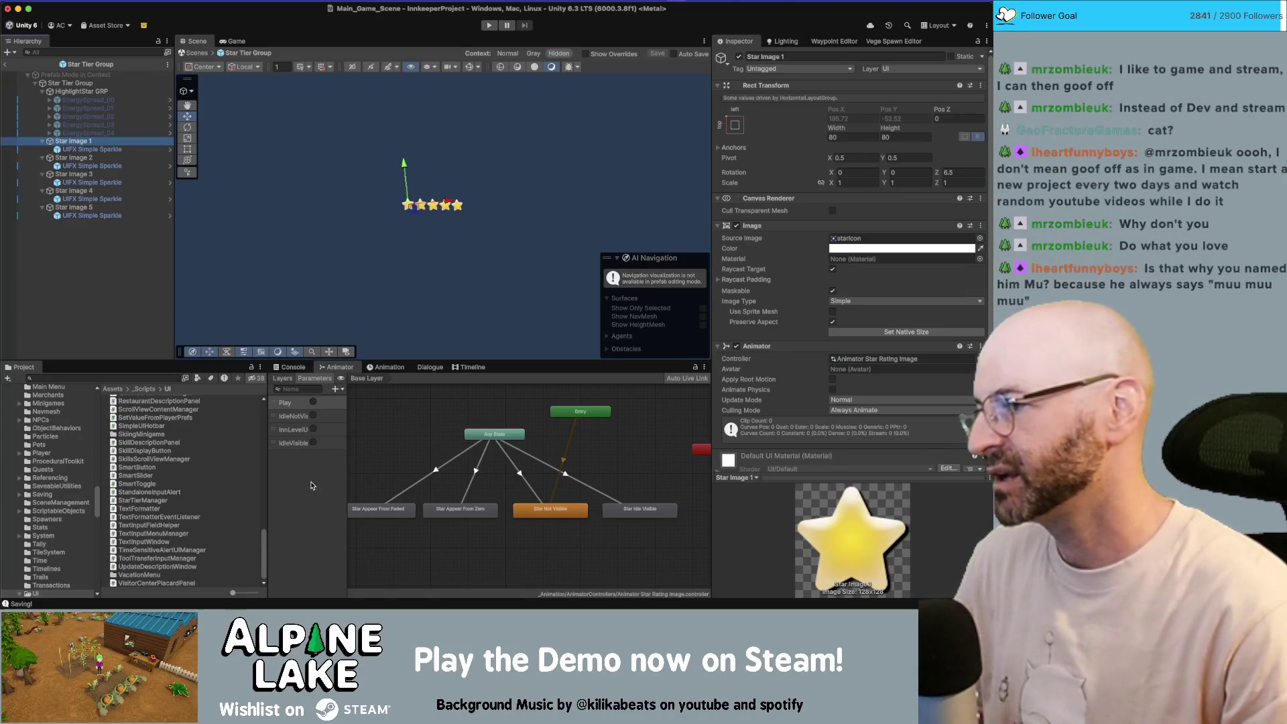
# - Review the IdleNotVisible and IdleVisible parameters and Idle Visible transition, then exit Prefab Mode
pyautogui.click(313, 485)
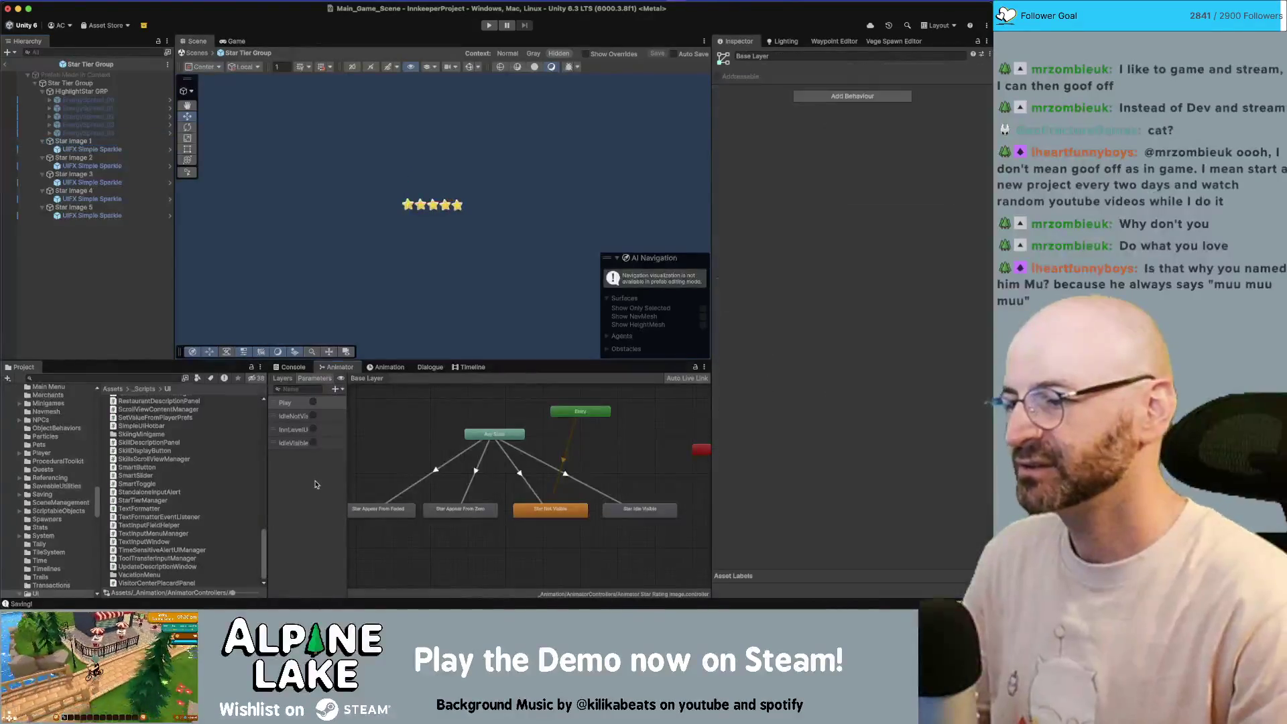
pyautogui.moveTo(270, 495); pyautogui.dragTo(264, 494)
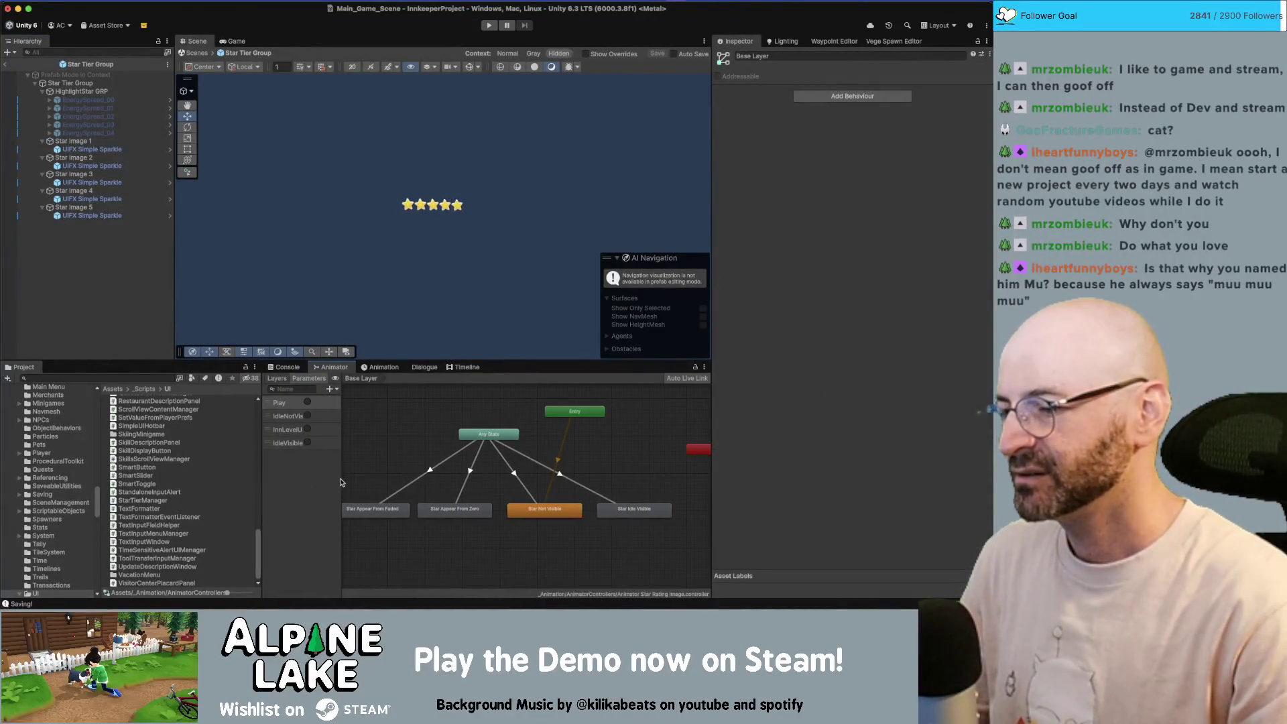
pyautogui.moveTo(341, 482); pyautogui.dragTo(353, 480)
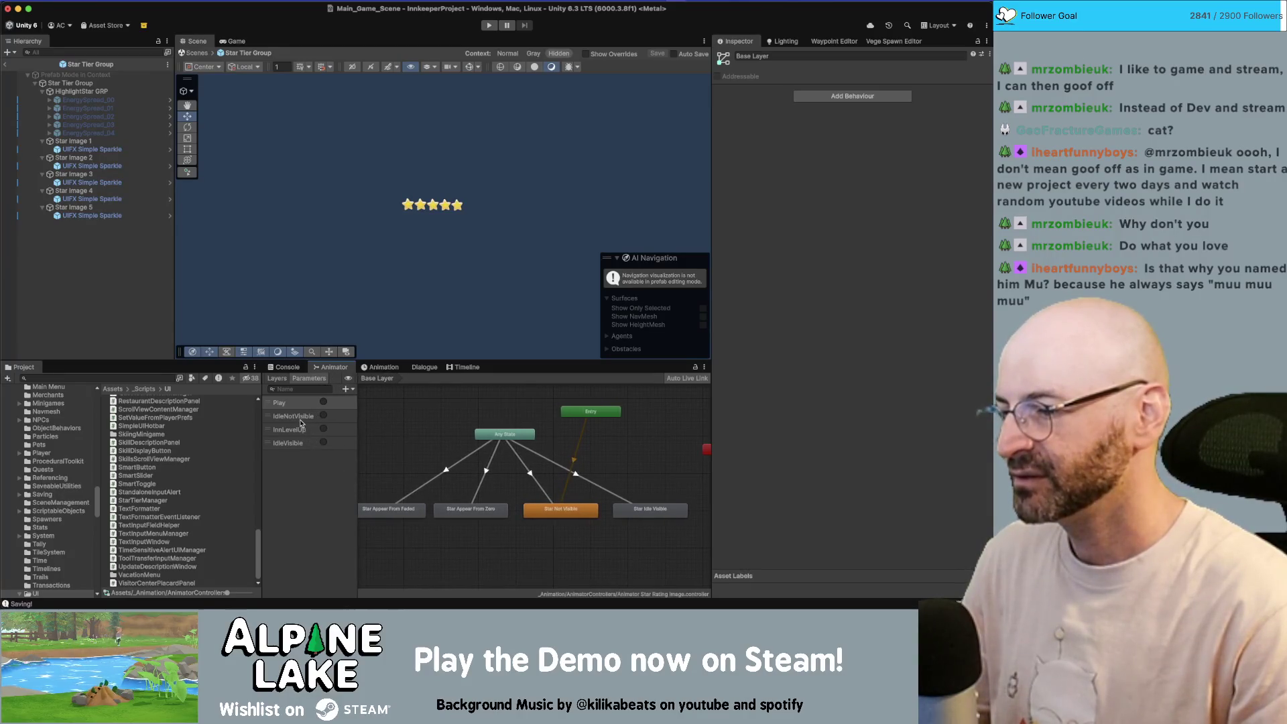
pyautogui.click(294, 444)
pyautogui.click(299, 419)
pyautogui.click(299, 445)
pyautogui.click(542, 458)
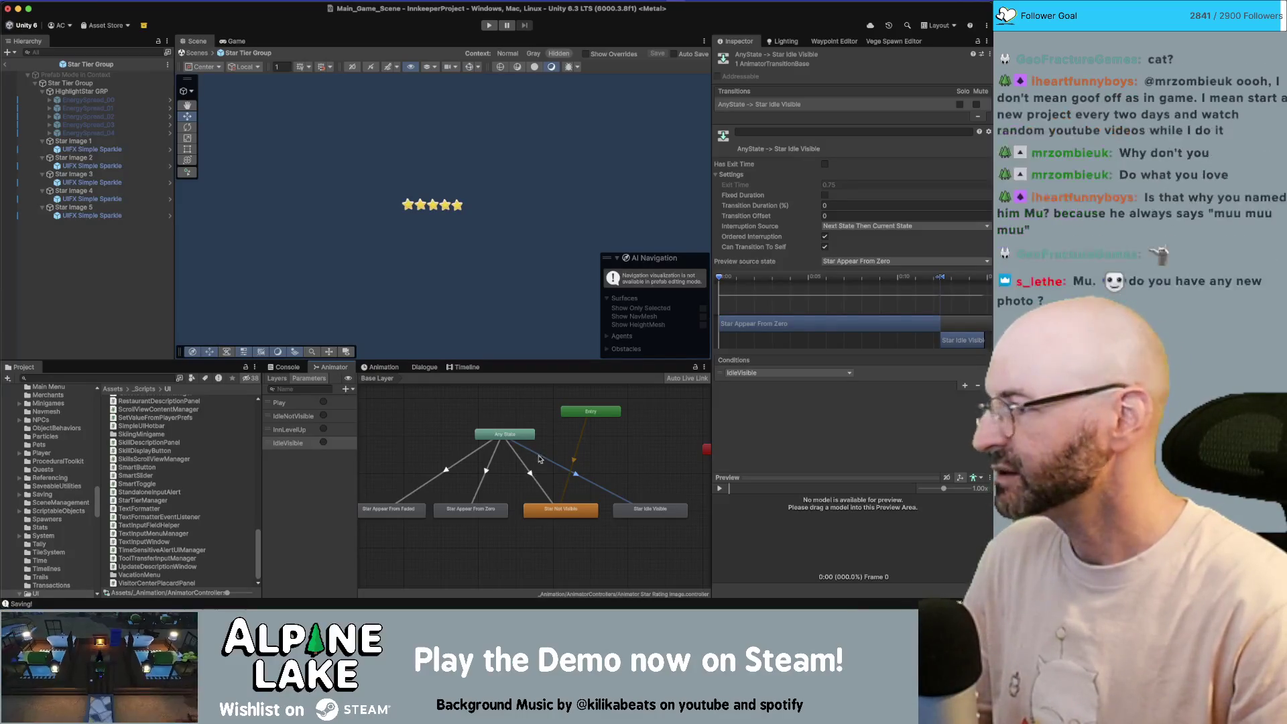
pyautogui.click(7, 67)
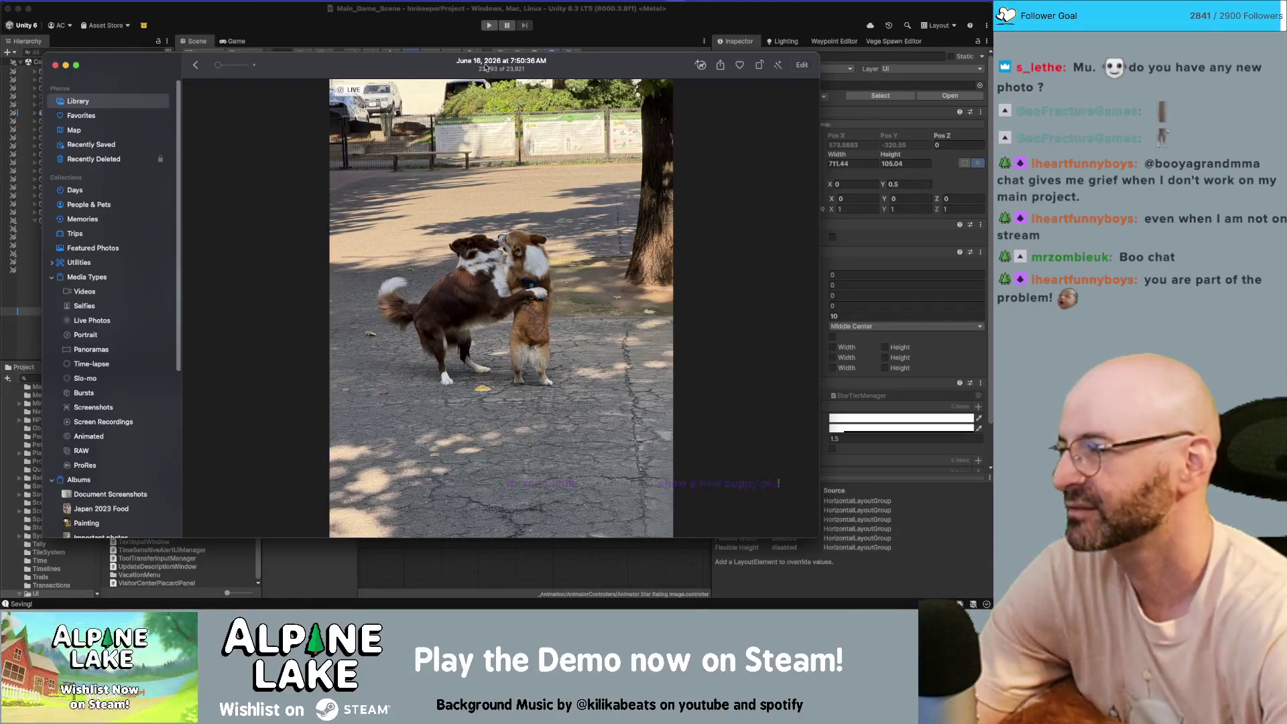
# - Hide and move the Photos window aside, then check the Animator's Entry node in Unity
pyautogui.click(197, 66)
pyautogui.press('super+h')
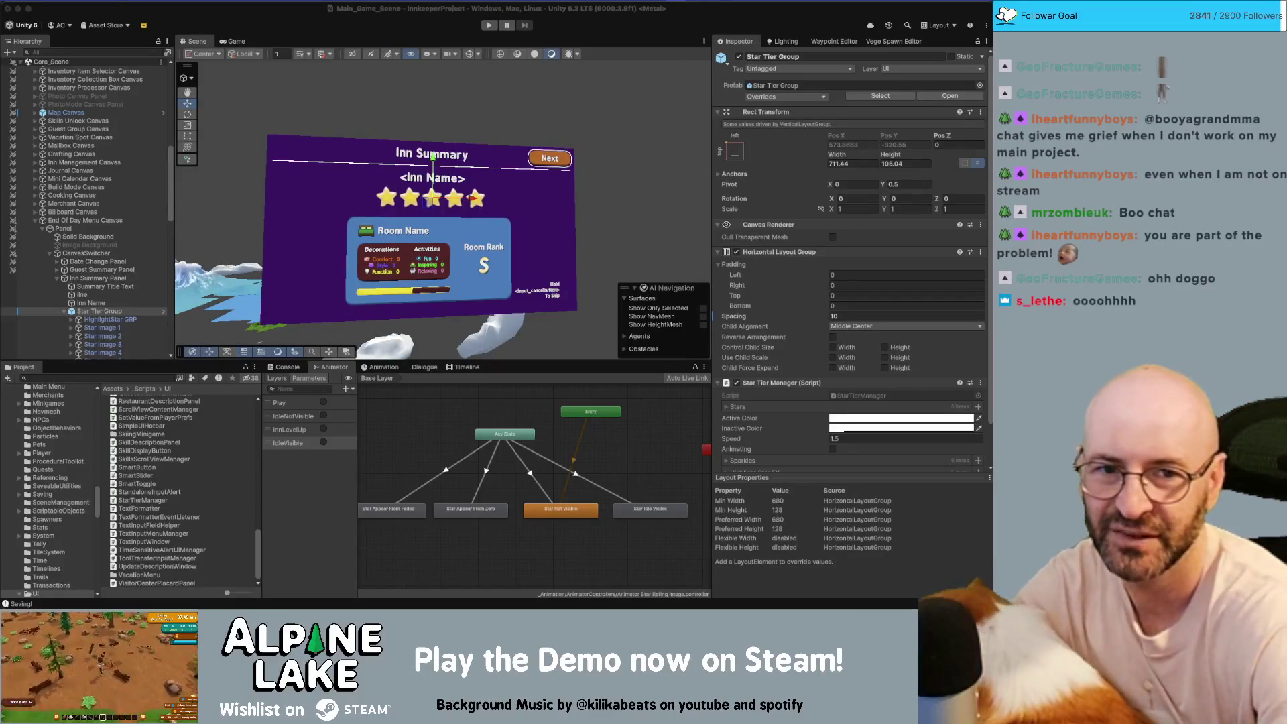
pyautogui.press('super+Tab')
pyautogui.moveTo(852, 145); pyautogui.dragTo(729, 150)
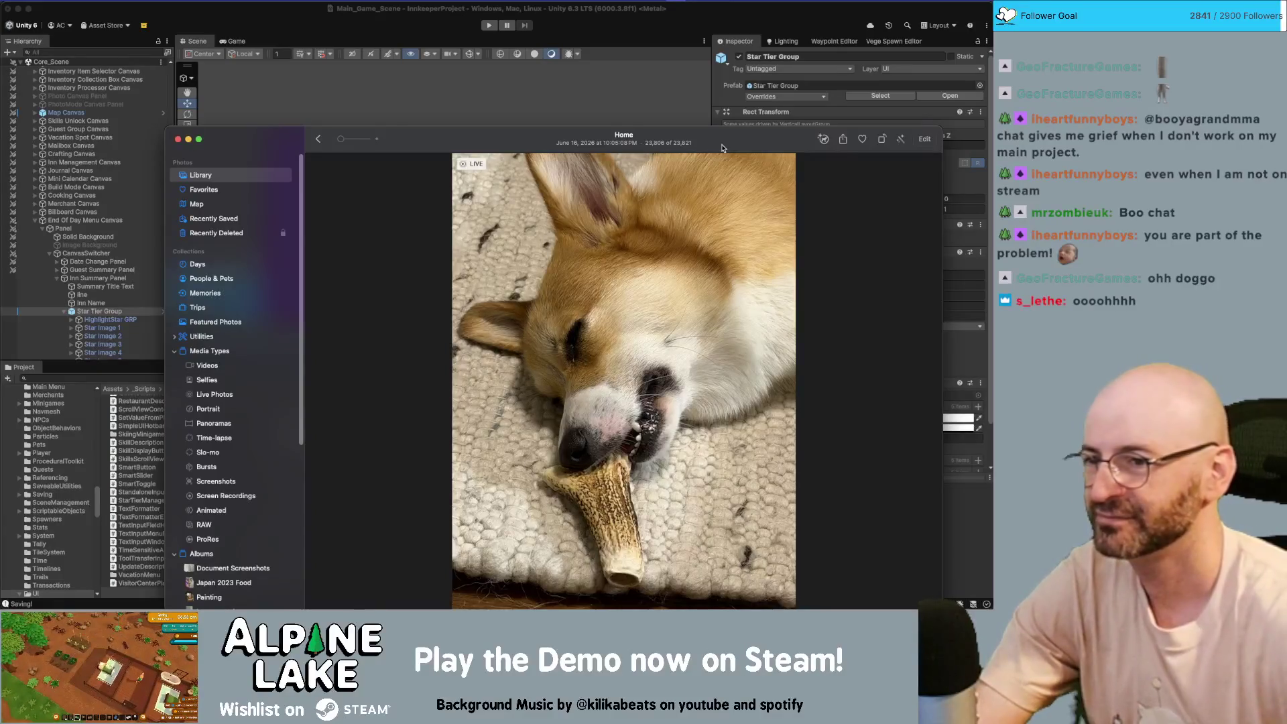
pyautogui.moveTo(473, 165)
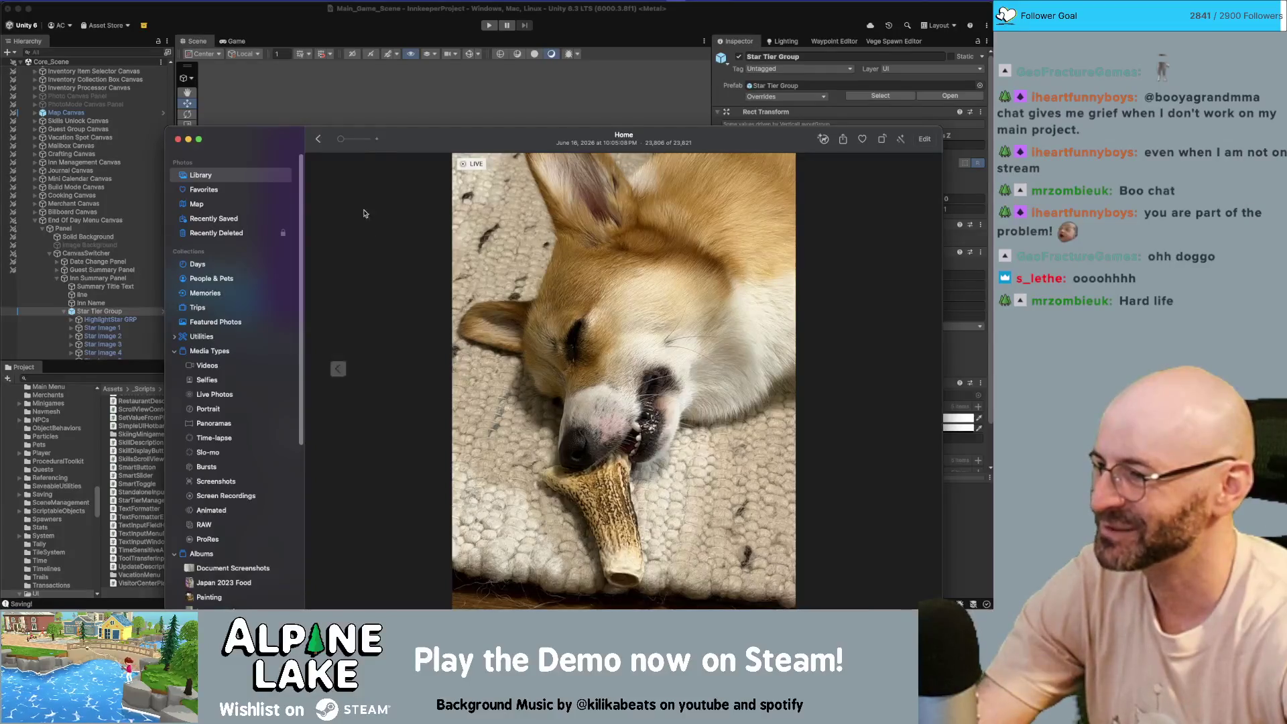
pyautogui.press('super+w')
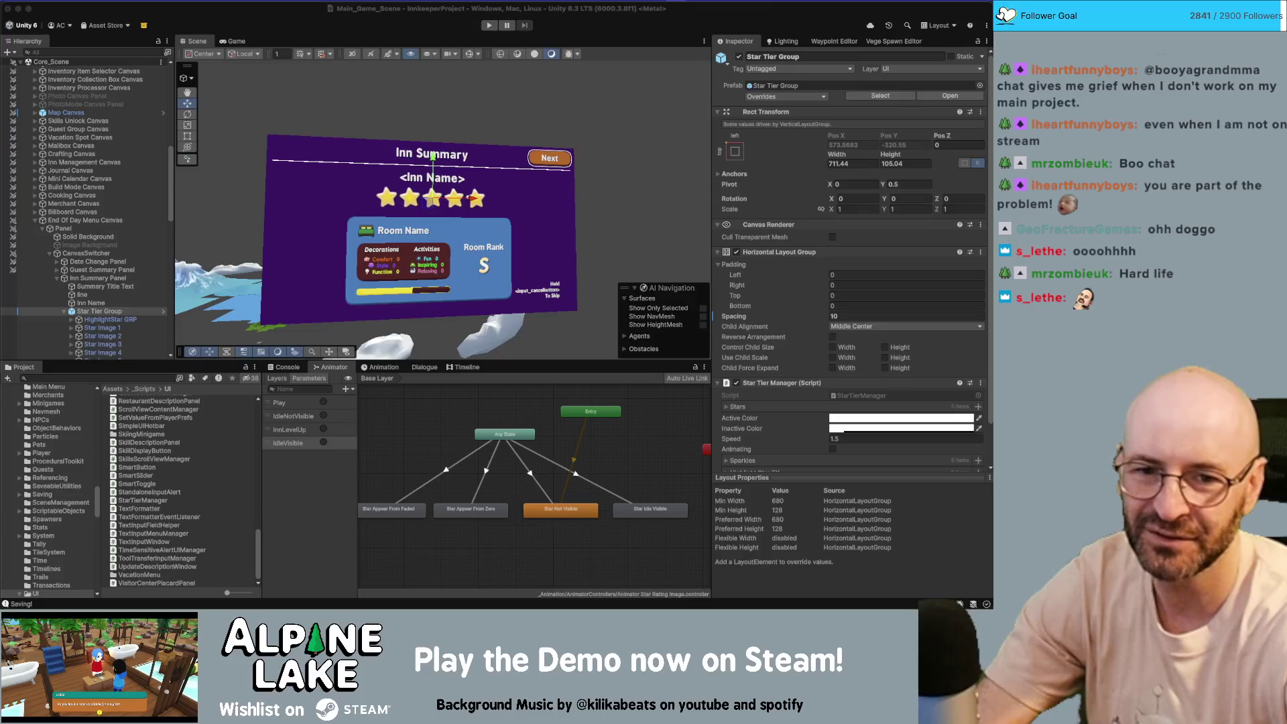
pyautogui.moveTo(991, 71); pyautogui.dragTo(642, 70)
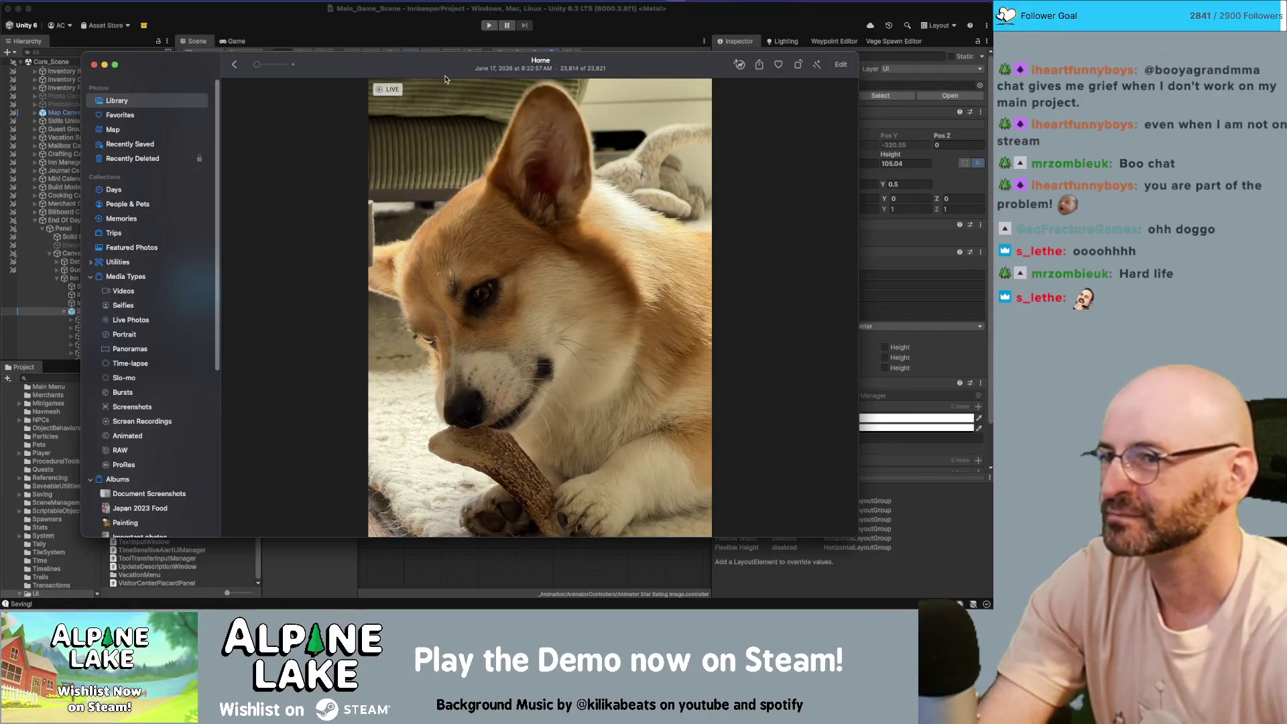
pyautogui.moveTo(410, 65); pyautogui.dragTo(397, 49)
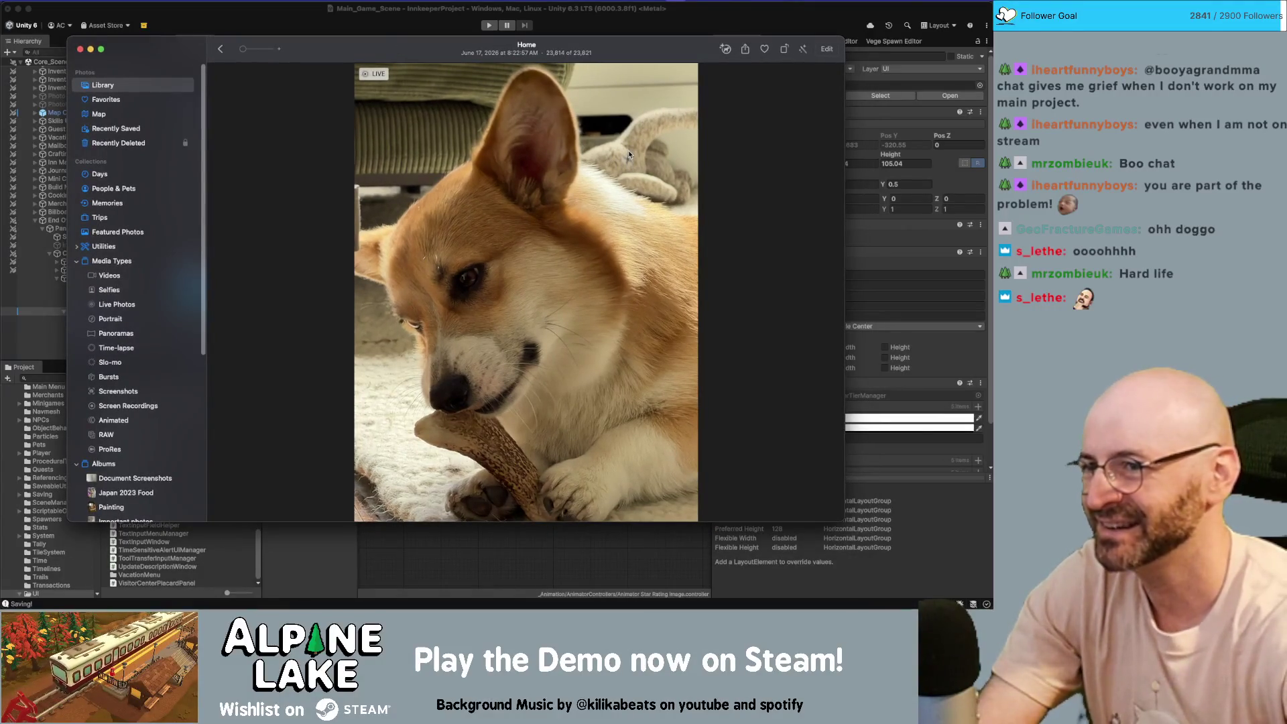
pyautogui.moveTo(304, 63); pyautogui.dragTo(1139, 60)
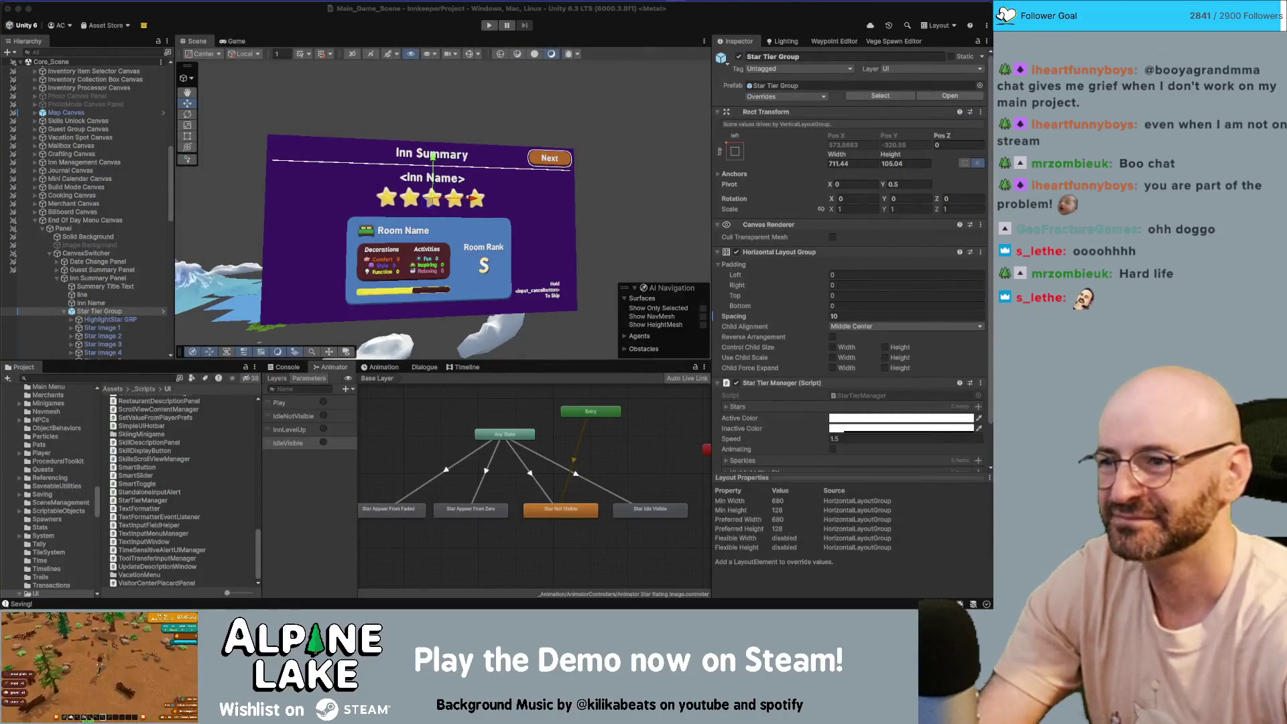
pyautogui.click(319, 200)
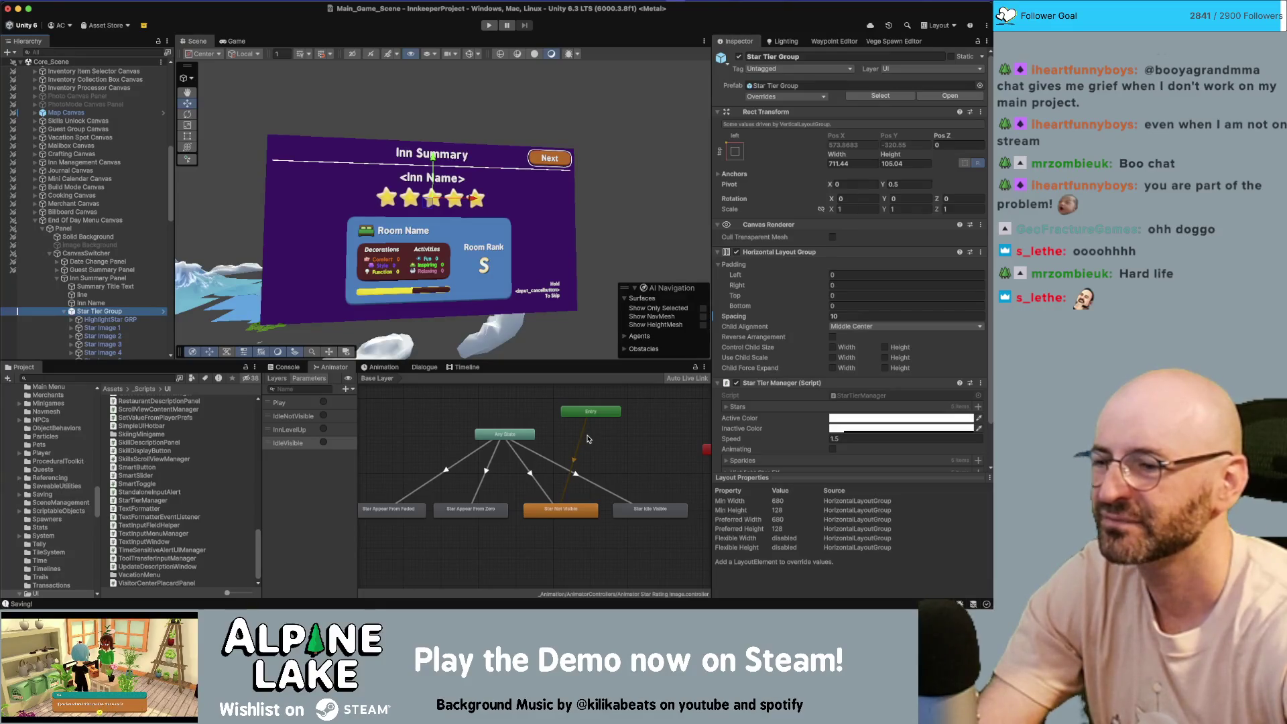
pyautogui.click(593, 414)
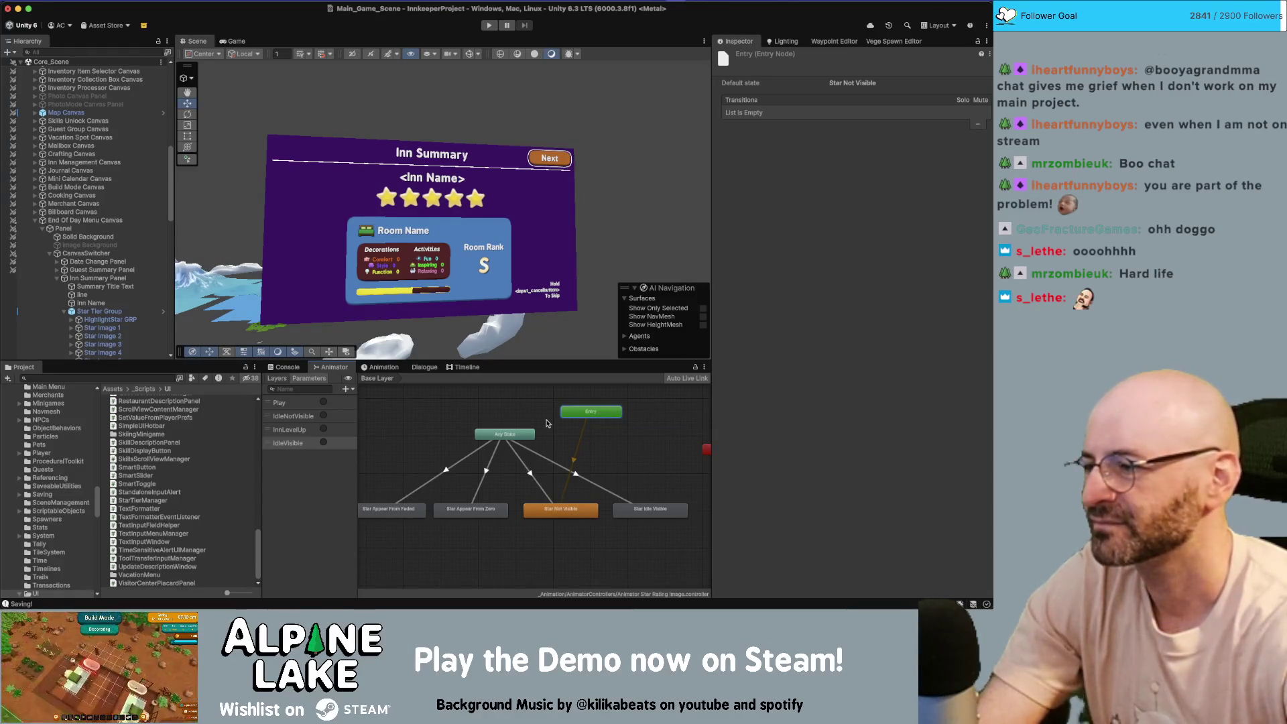
# - Confirm the IdleNotVisible trigger in StarTierManager.cs in Rider, then start Play mode in Unity
pyautogui.press('super+Tab')
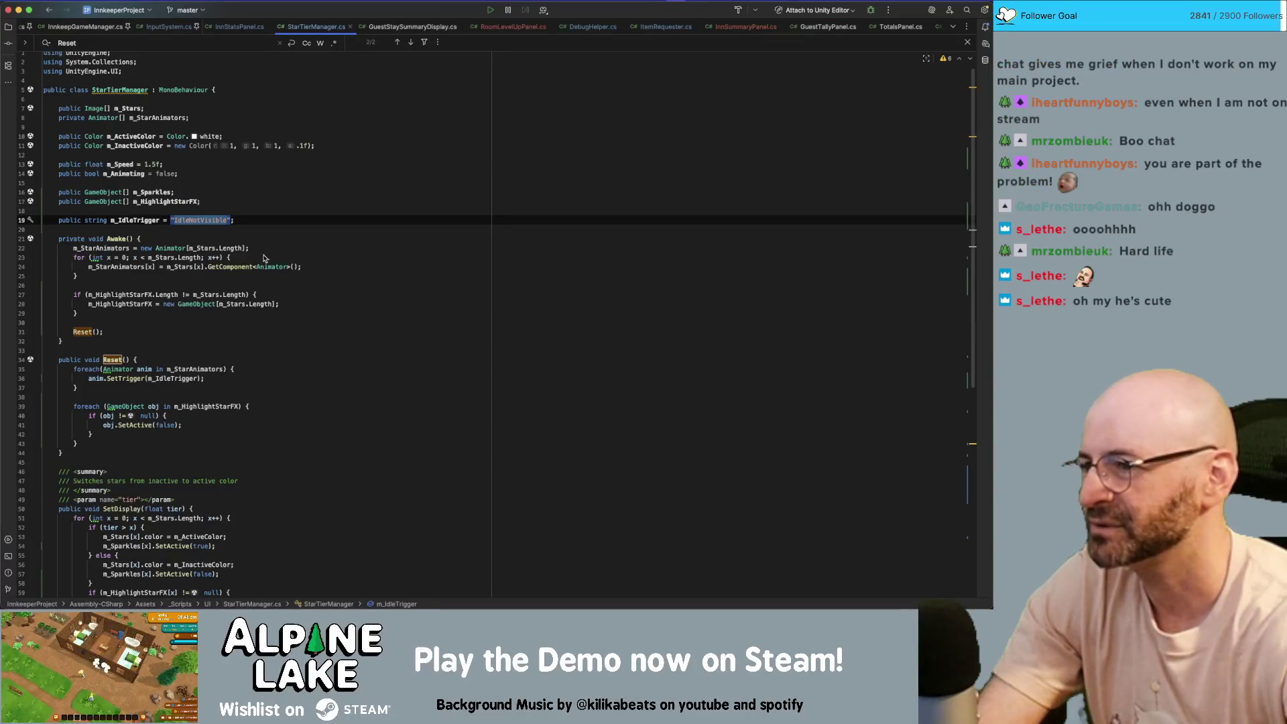
pyautogui.click(201, 221)
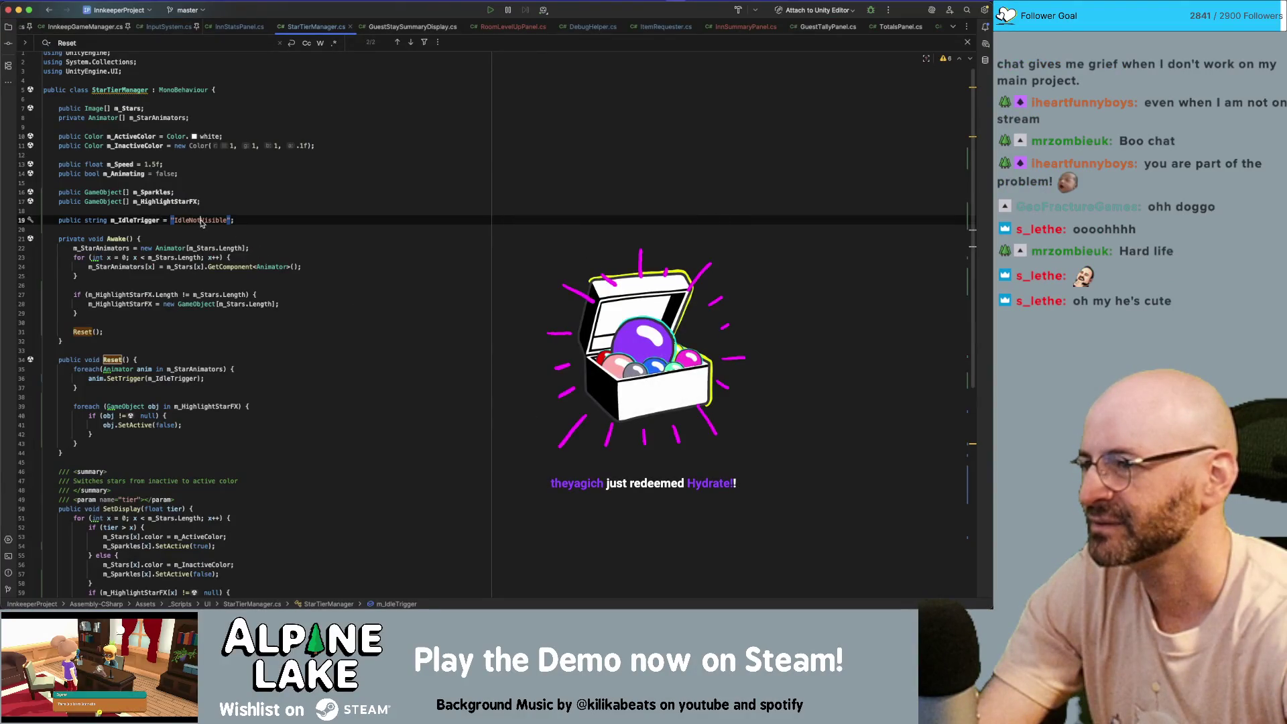
pyautogui.doubleClick(201, 220)
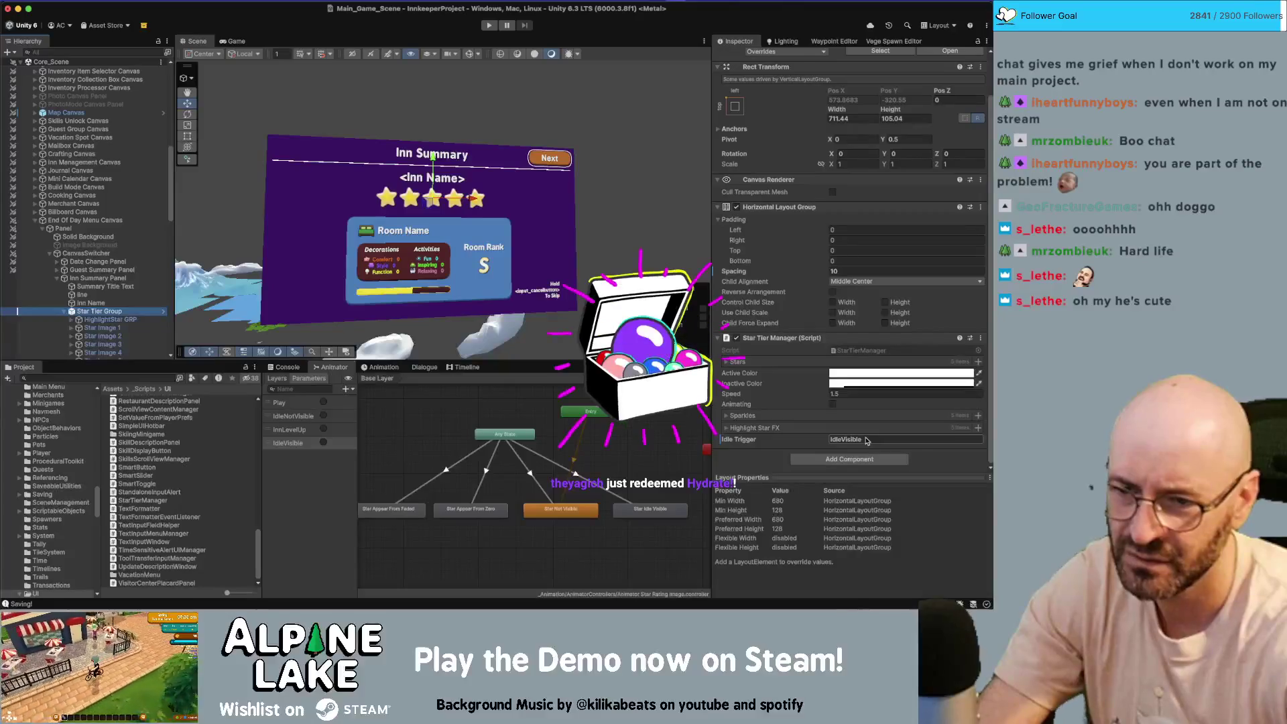
pyautogui.press('super+Tab')
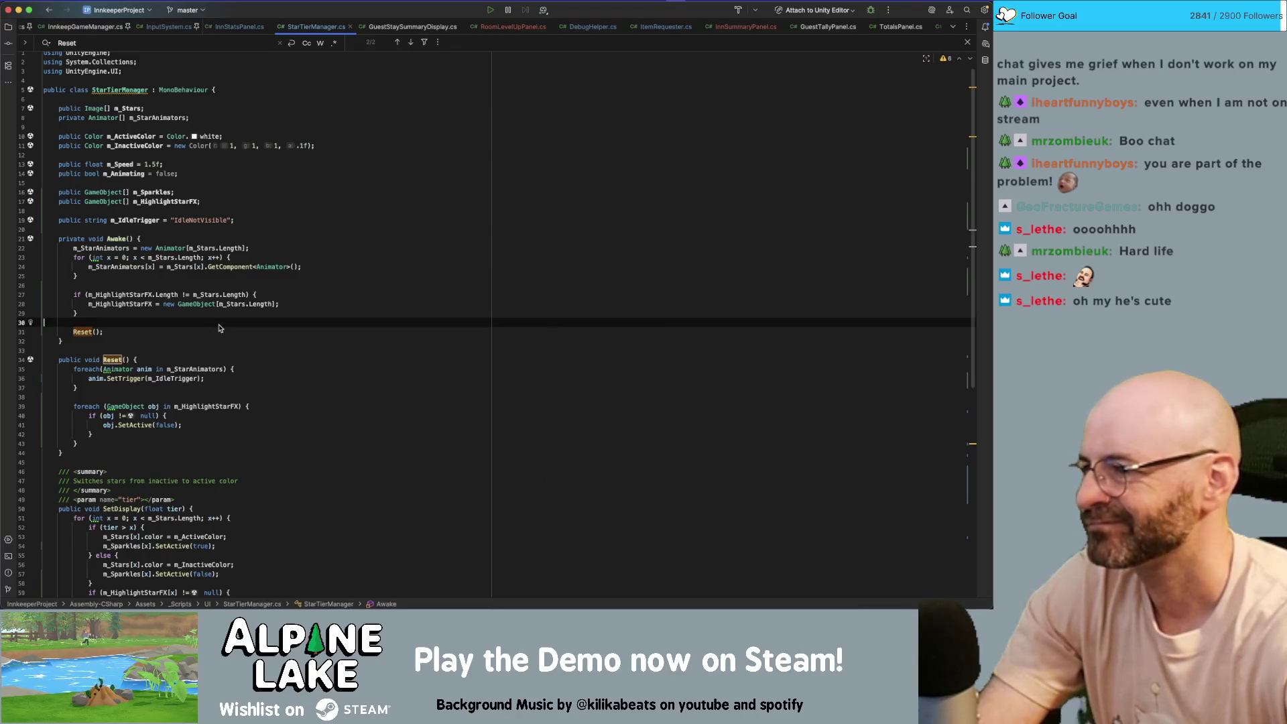
pyautogui.press('super+Tab')
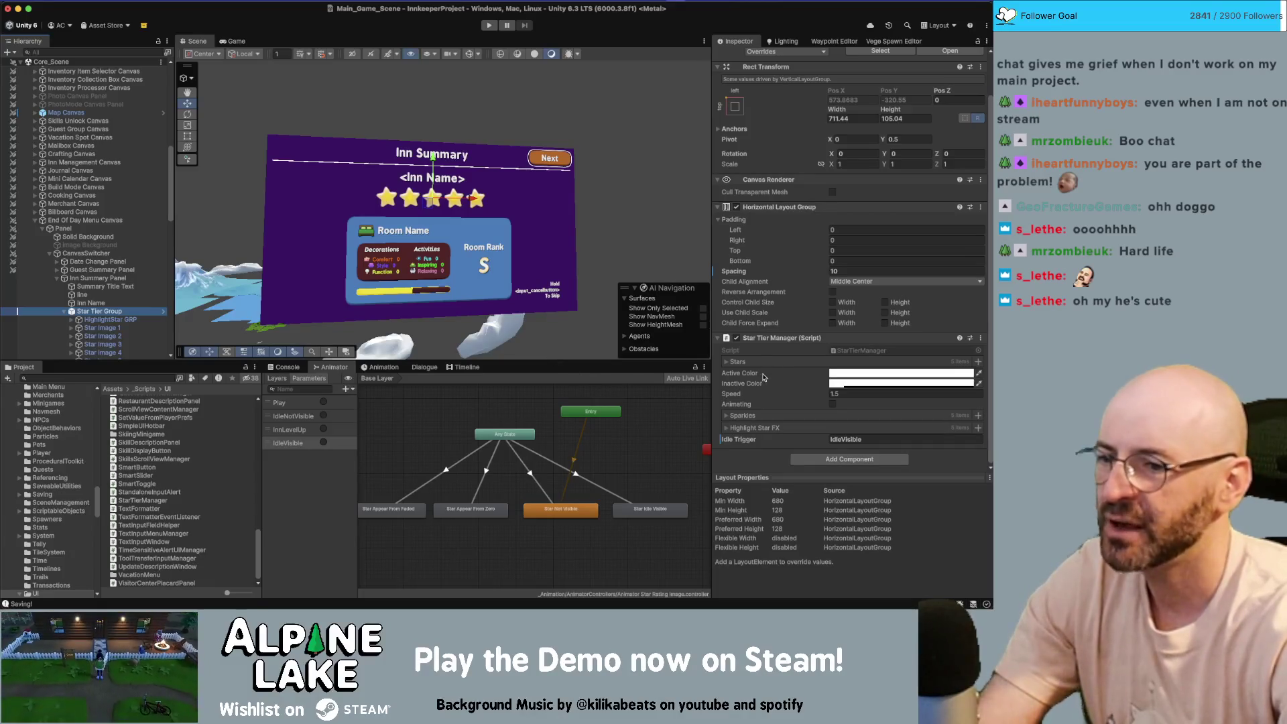
pyautogui.click(504, 21)
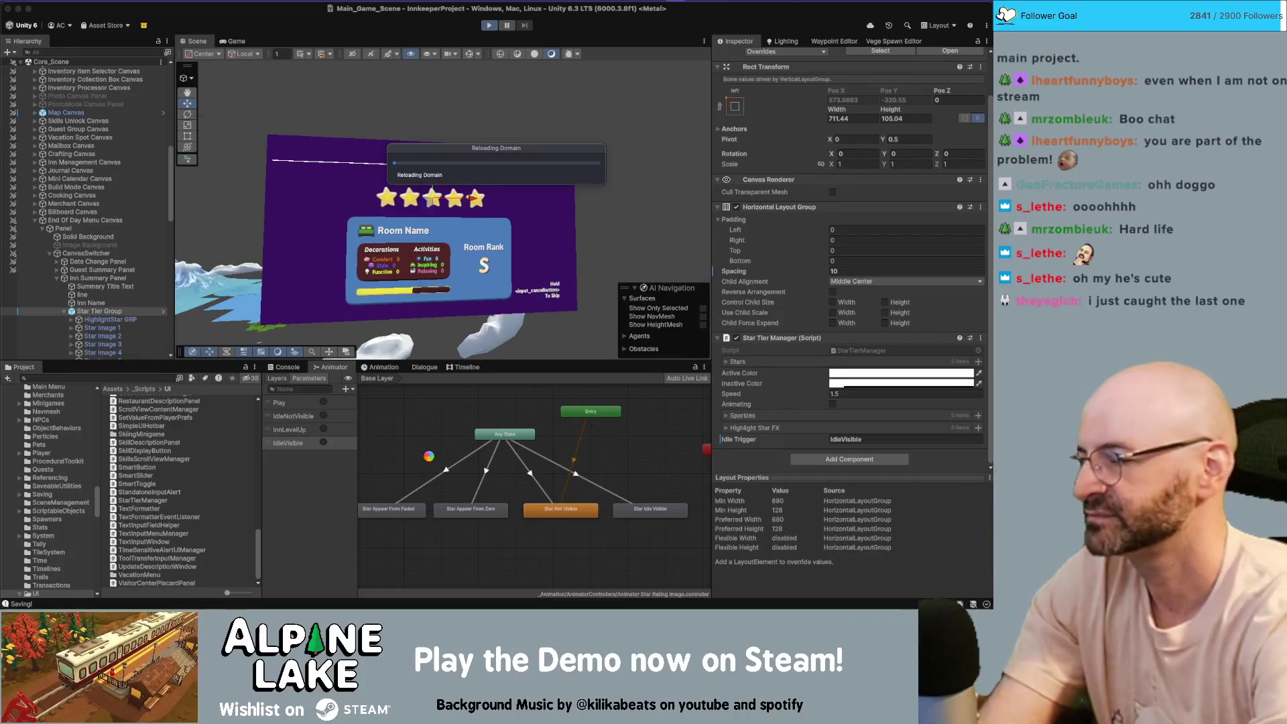
pyautogui.press('super+space')
pyautogui.write('phot')
pyautogui.press('Return')
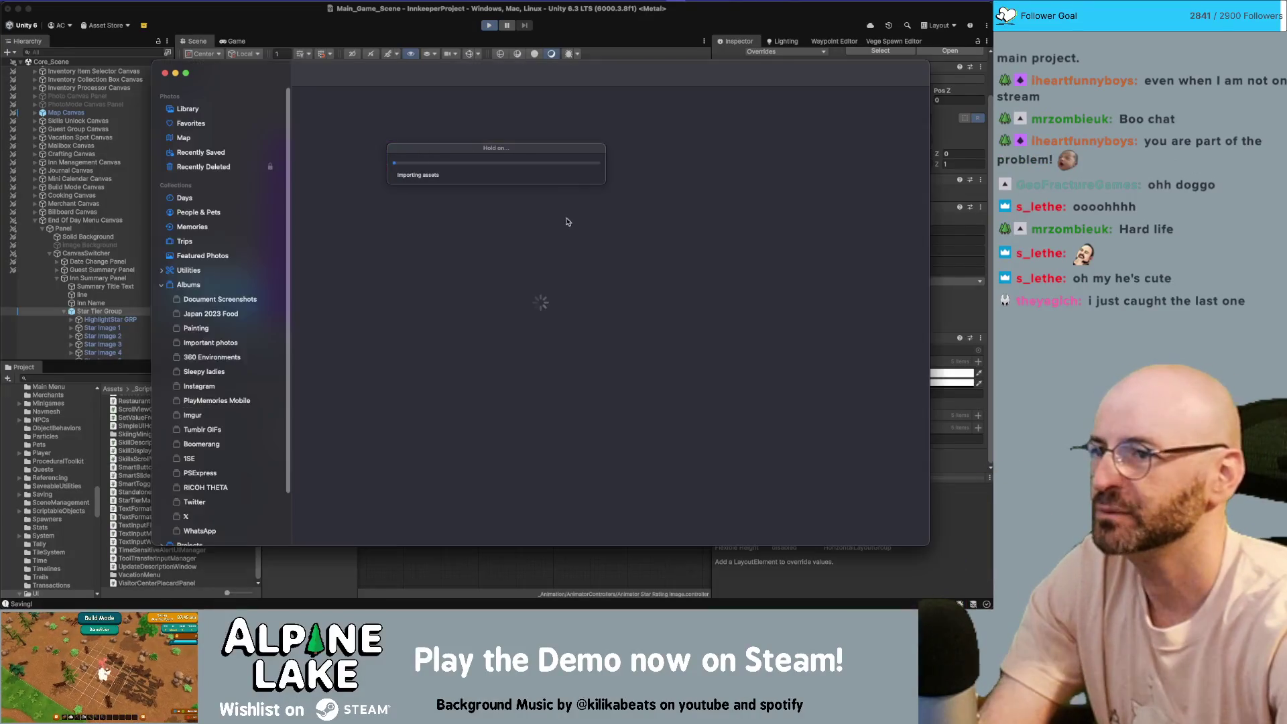
pyautogui.press('super+Tab')
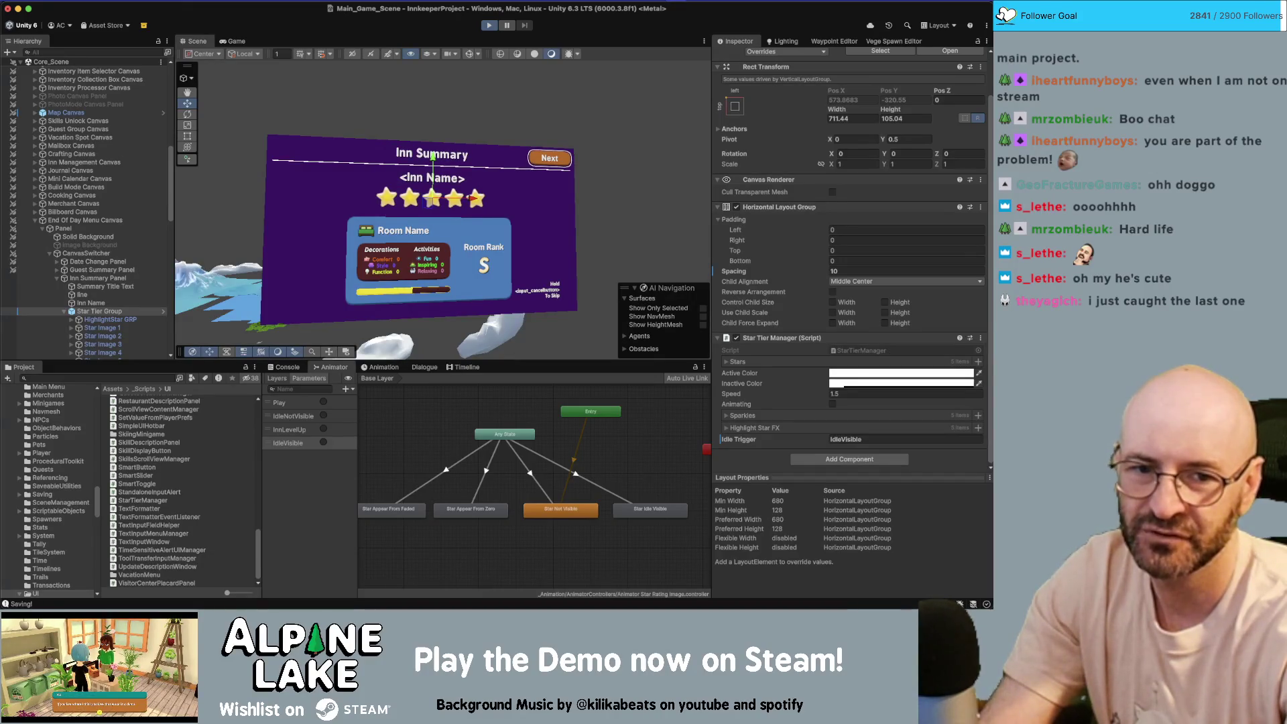
pyautogui.press('super+Tab')
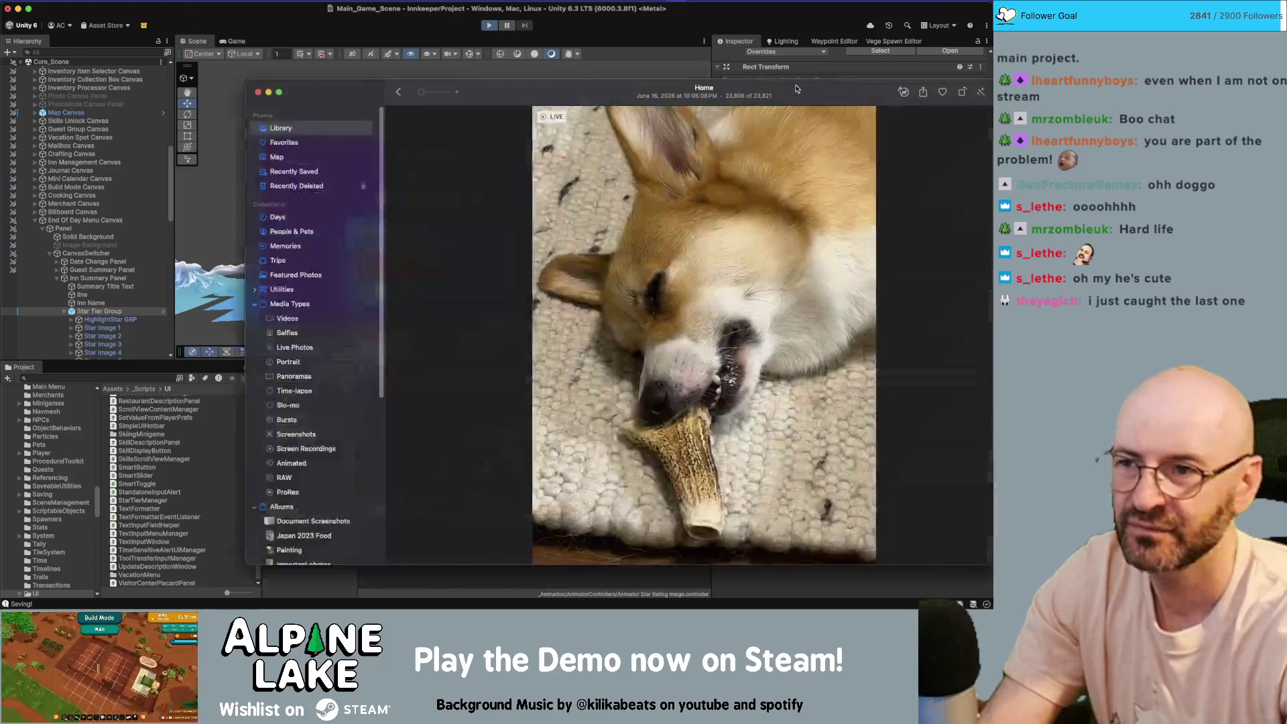
pyautogui.moveTo(797, 93); pyautogui.dragTo(717, 74)
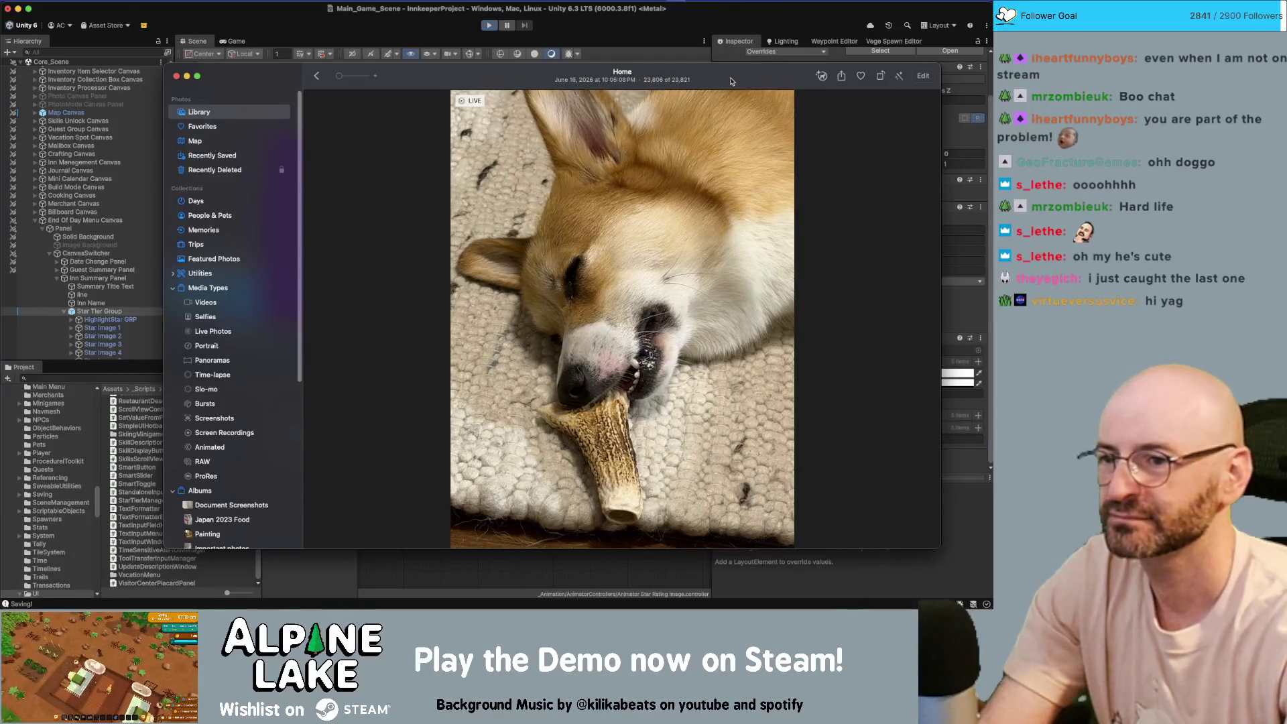
pyautogui.moveTo(729, 82); pyautogui.dragTo(685, 80)
pyautogui.press('super+Tab')
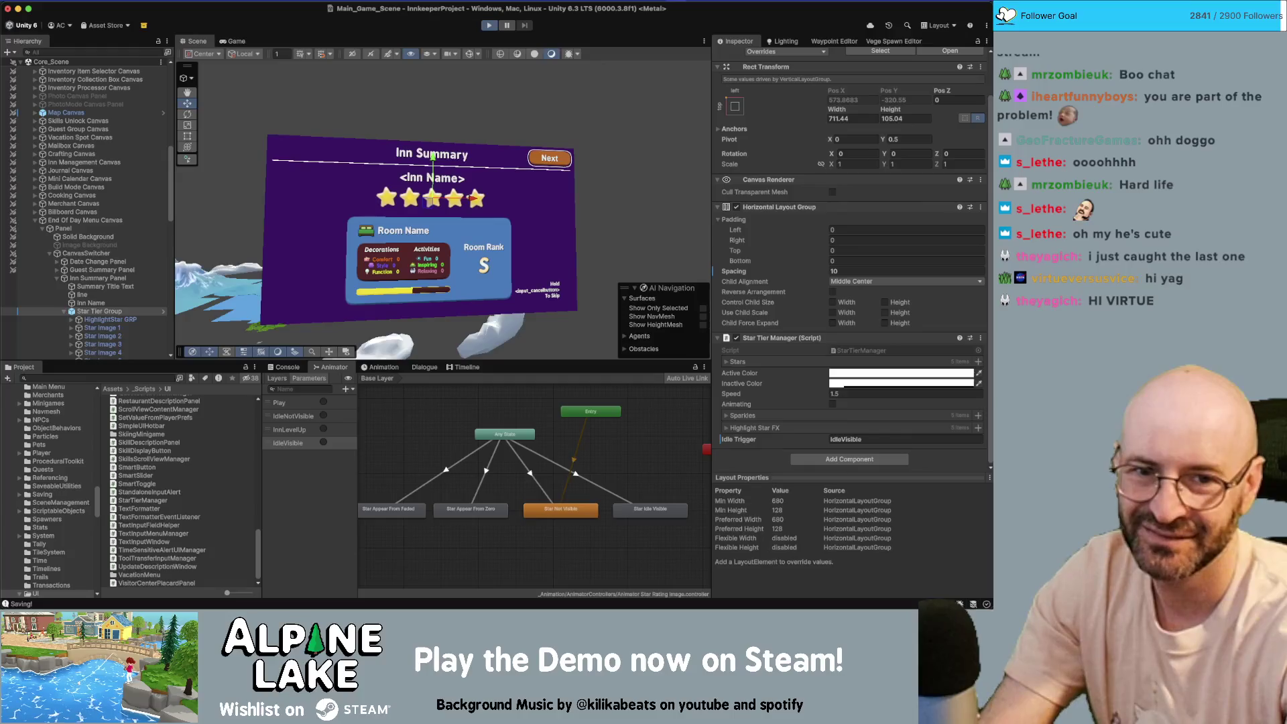
pyautogui.press('super+Tab')
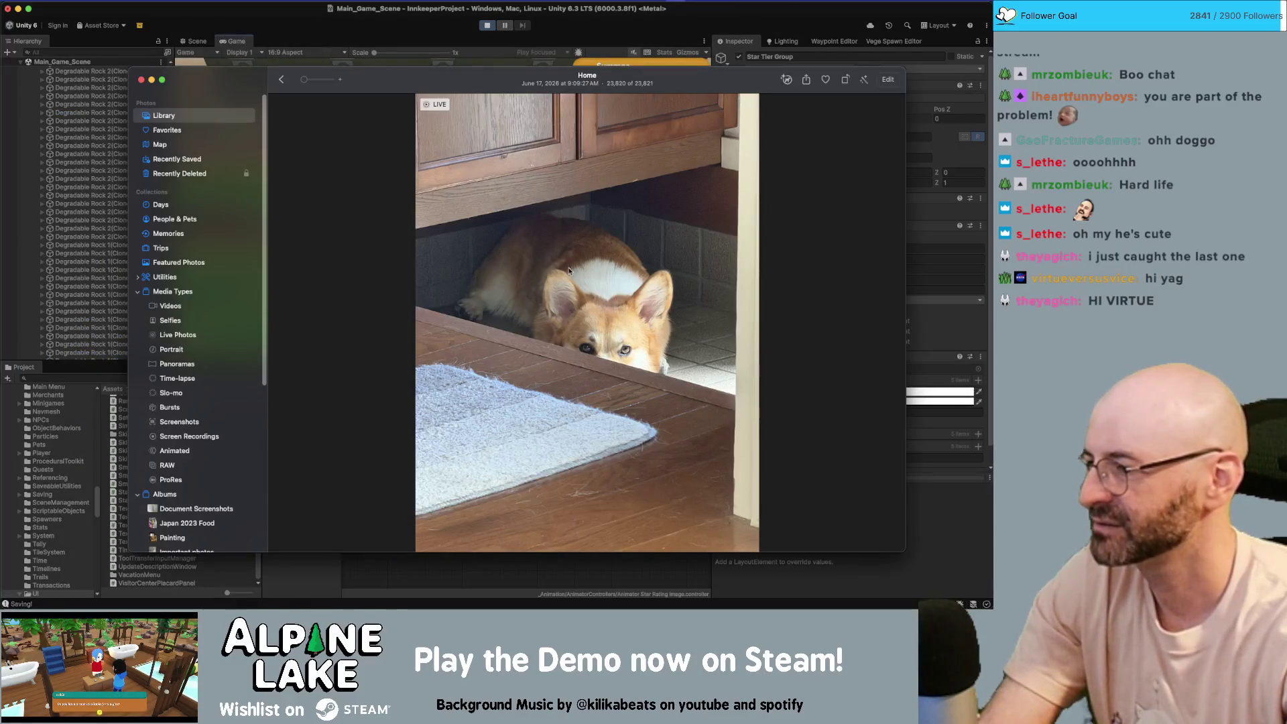
pyautogui.moveTo(374, 79)
pyautogui.mouseDown()
pyautogui.moveTo(349, 62)
pyautogui.moveTo(403, 61)
pyautogui.mouseUp()
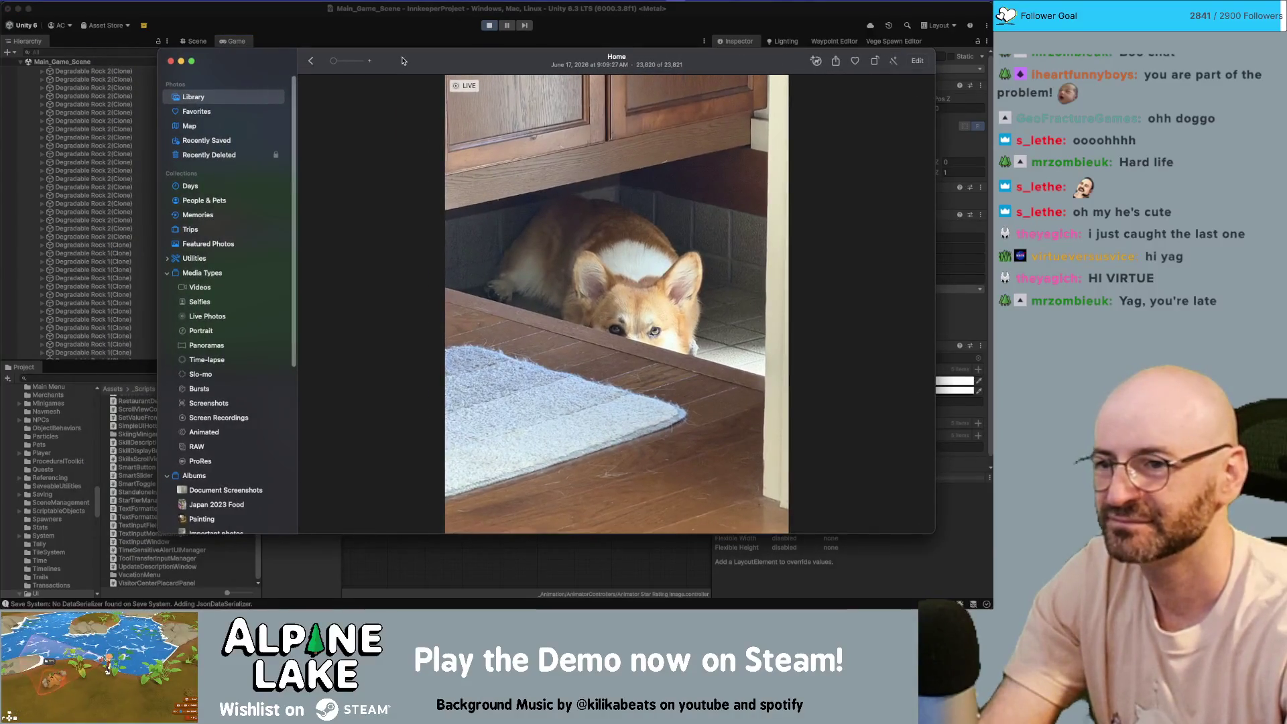
pyautogui.press('super+w')
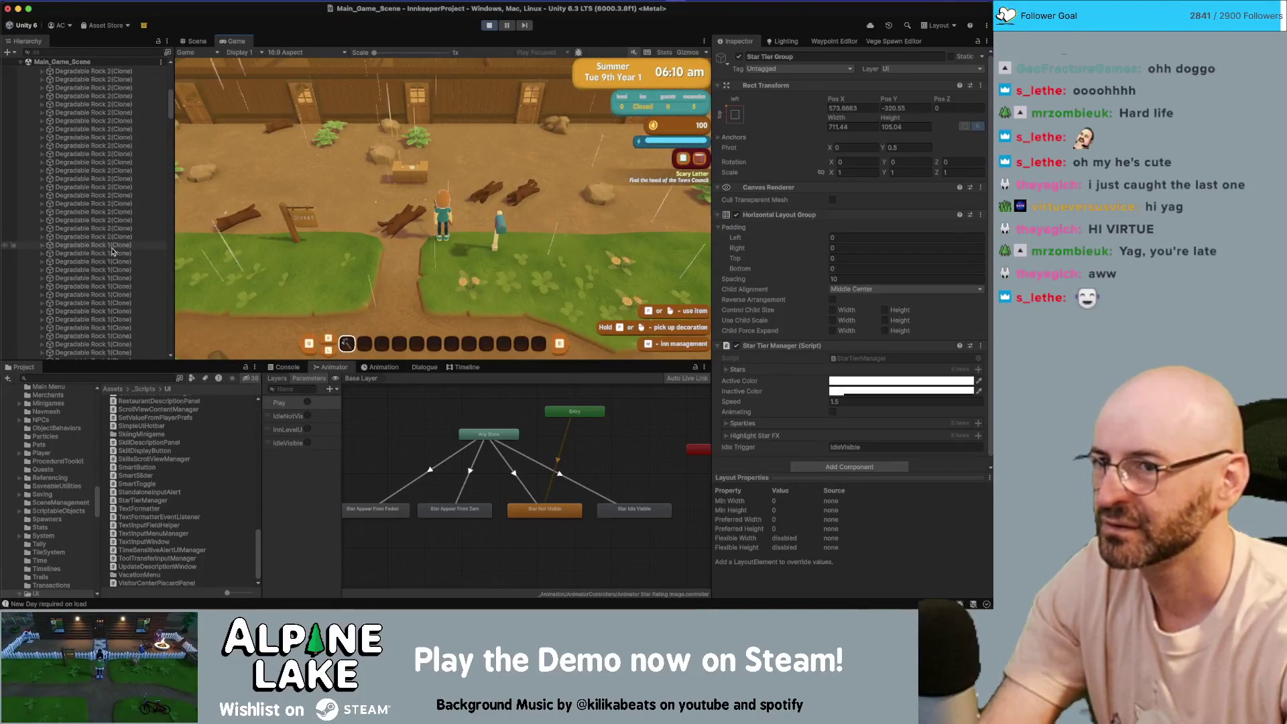
# - Exit Play mode and switch back to StarTierManager.cs in Rider
pyautogui.scroll(-5, 130, 252)
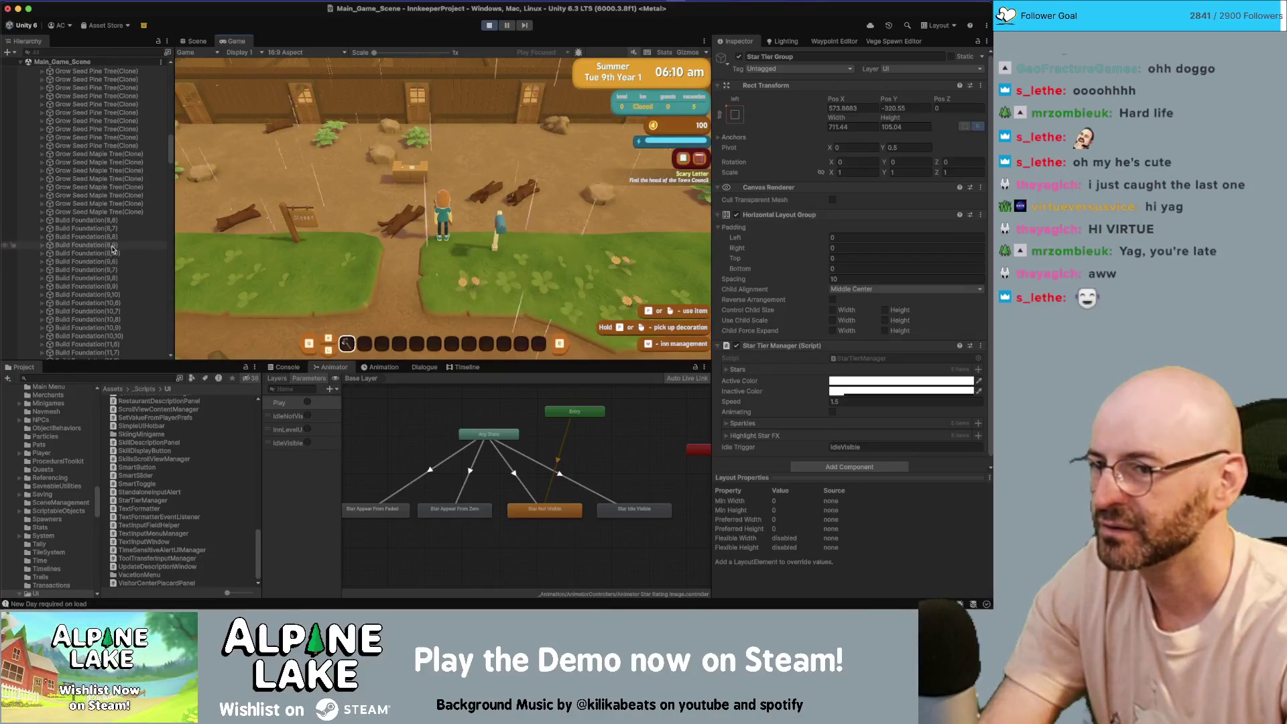
pyautogui.scroll(-5, 113, 250)
pyautogui.scroll(-5, 112, 249)
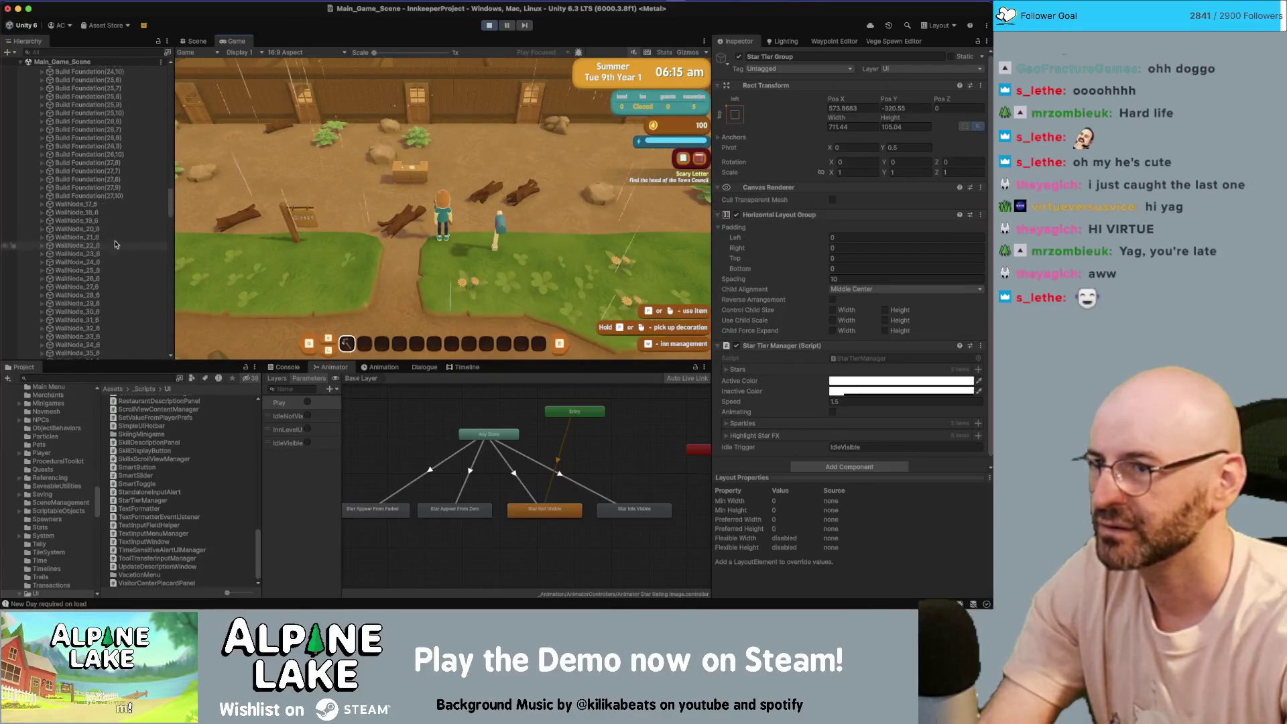
pyautogui.click(491, 26)
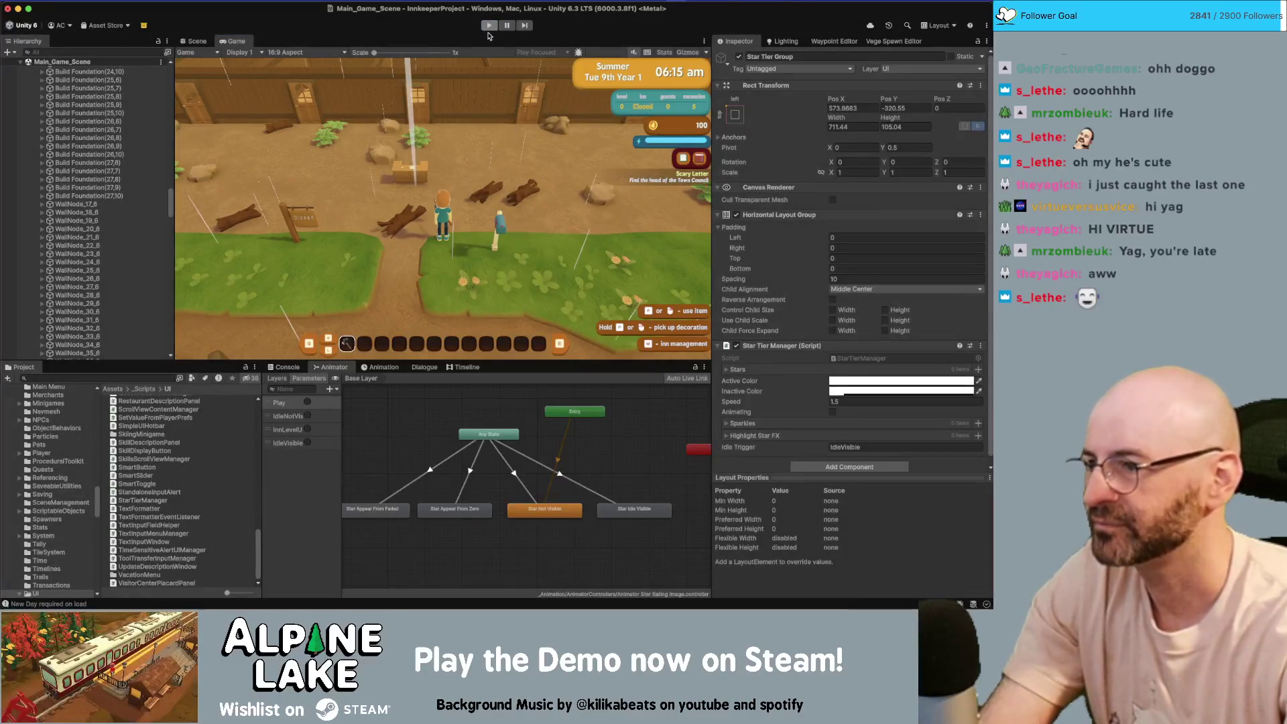
pyautogui.press('super+Tab')
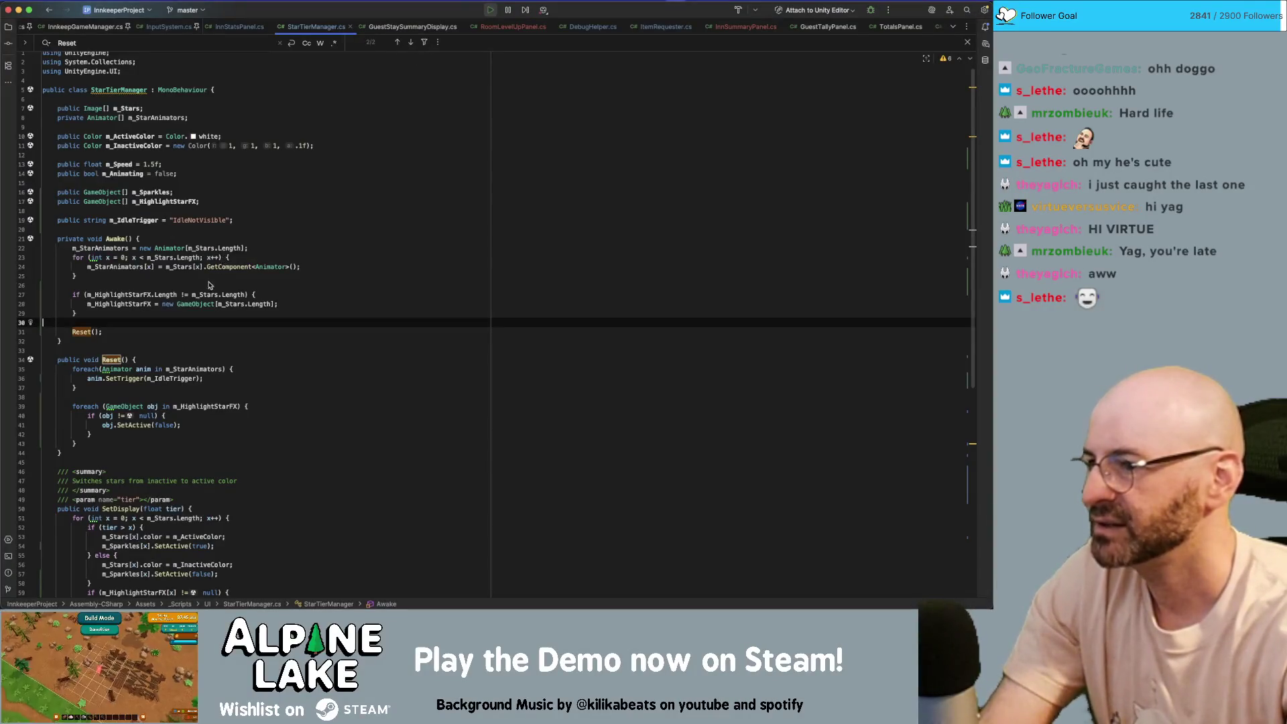
# - Follow the SetDisplay call in InnSummaryPanel.cs to its definition in StarTierManager
pyautogui.scroll(-3, 209, 284)
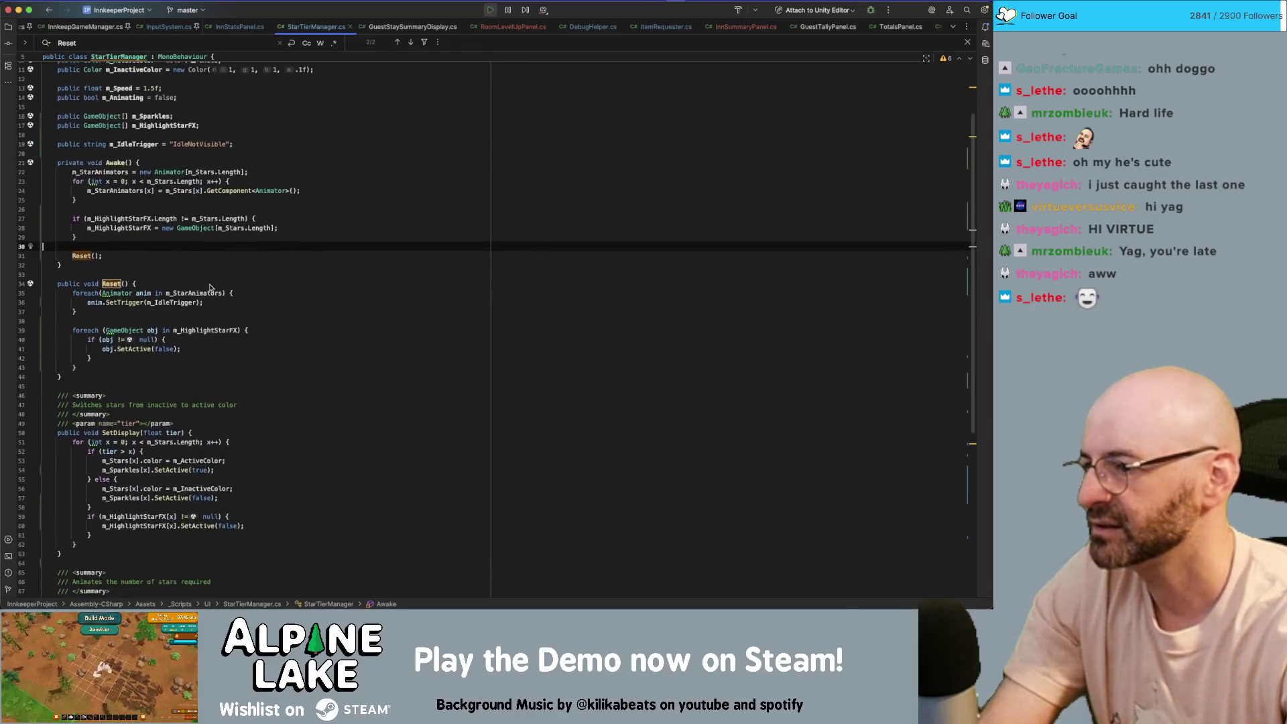
pyautogui.scroll(-7, 209, 288)
pyautogui.scroll(7, 176, 223)
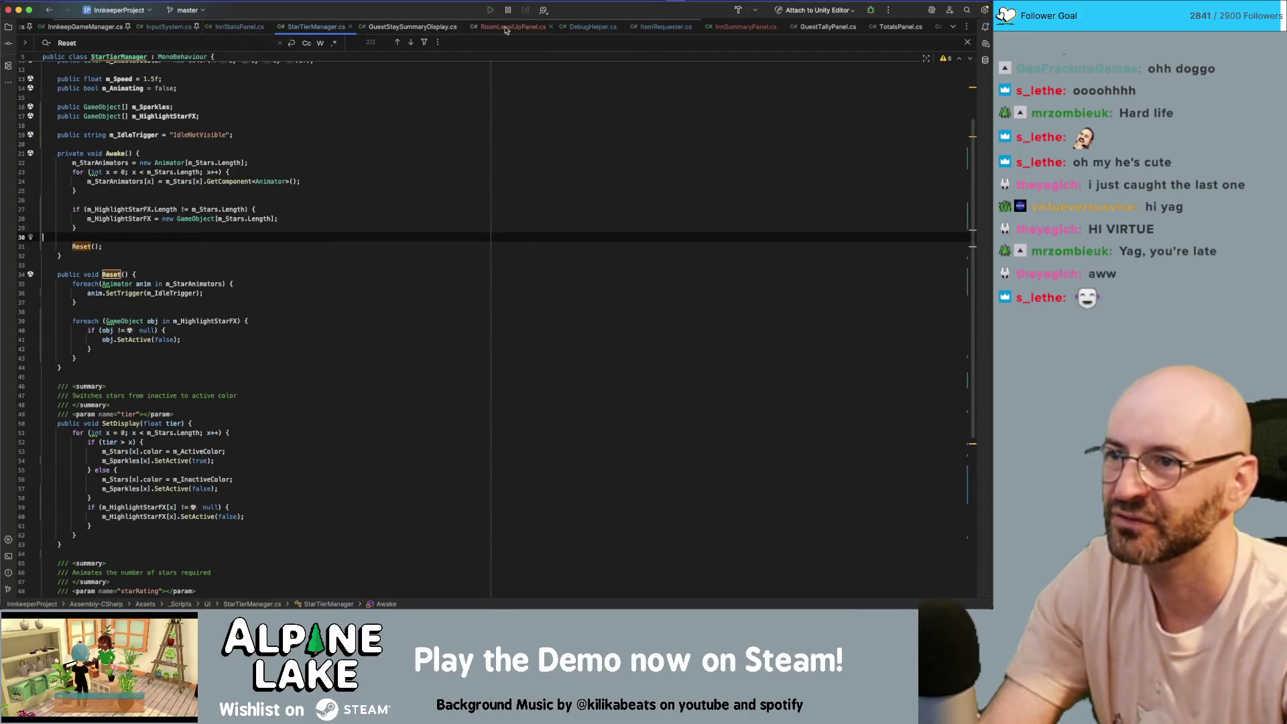
pyautogui.click(715, 27)
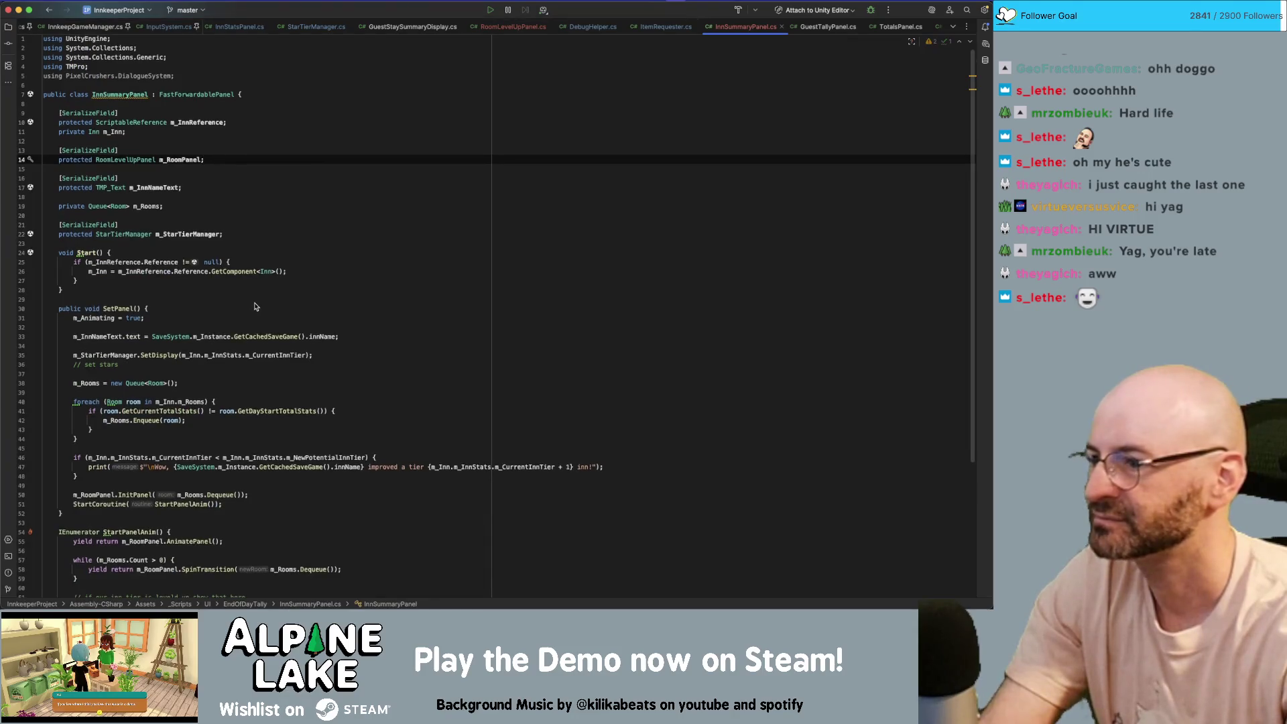
pyautogui.click(199, 363)
pyautogui.press('Up')
pyautogui.press('Up')
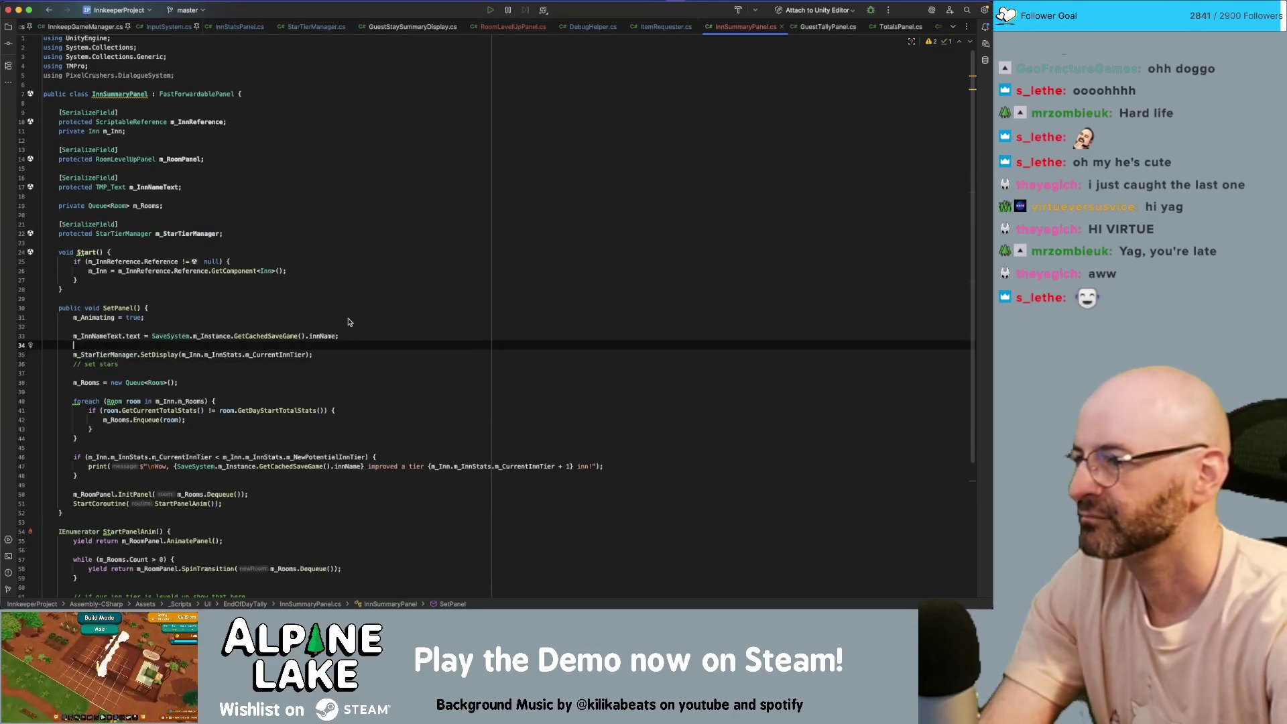
pyautogui.click(166, 357)
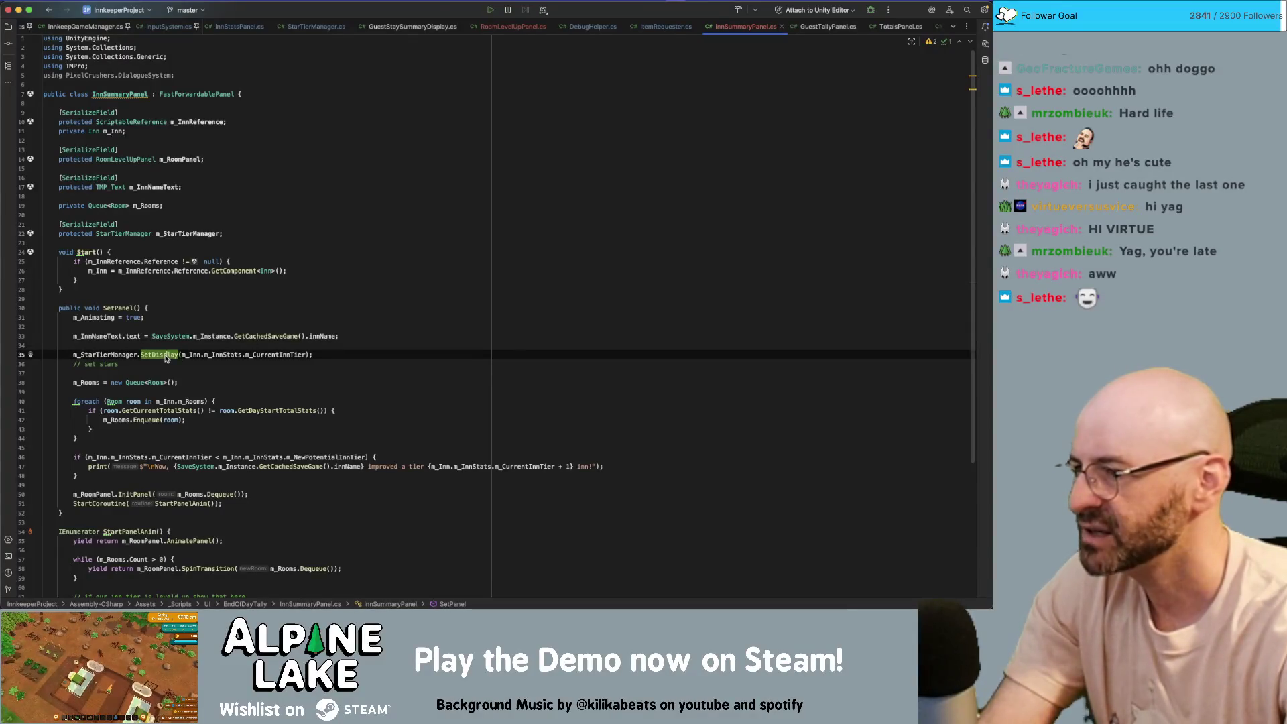
pyautogui.keyDown('super'); pyautogui.click(166, 357); pyautogui.keyUp('super')
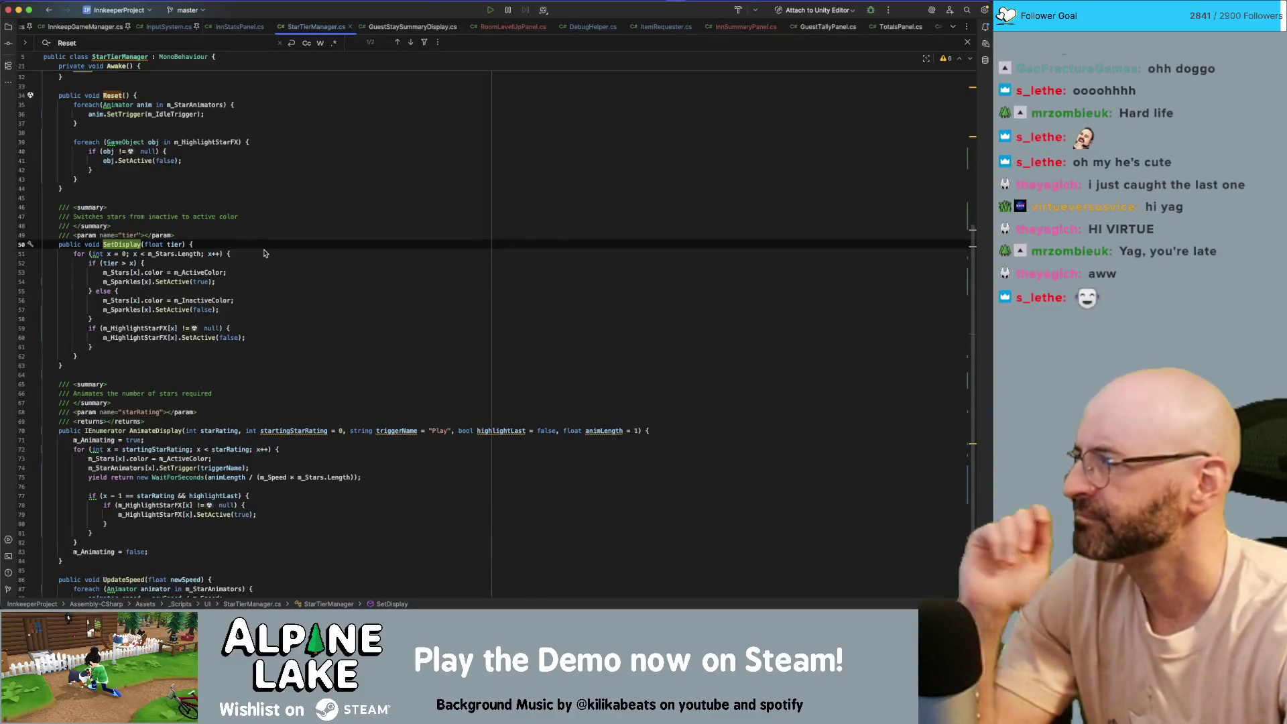
# - Insert a Reset() call as the first line of SetDisplay, then let Unity recompile
pyautogui.scroll(2, 262, 252)
pyautogui.click(117, 153)
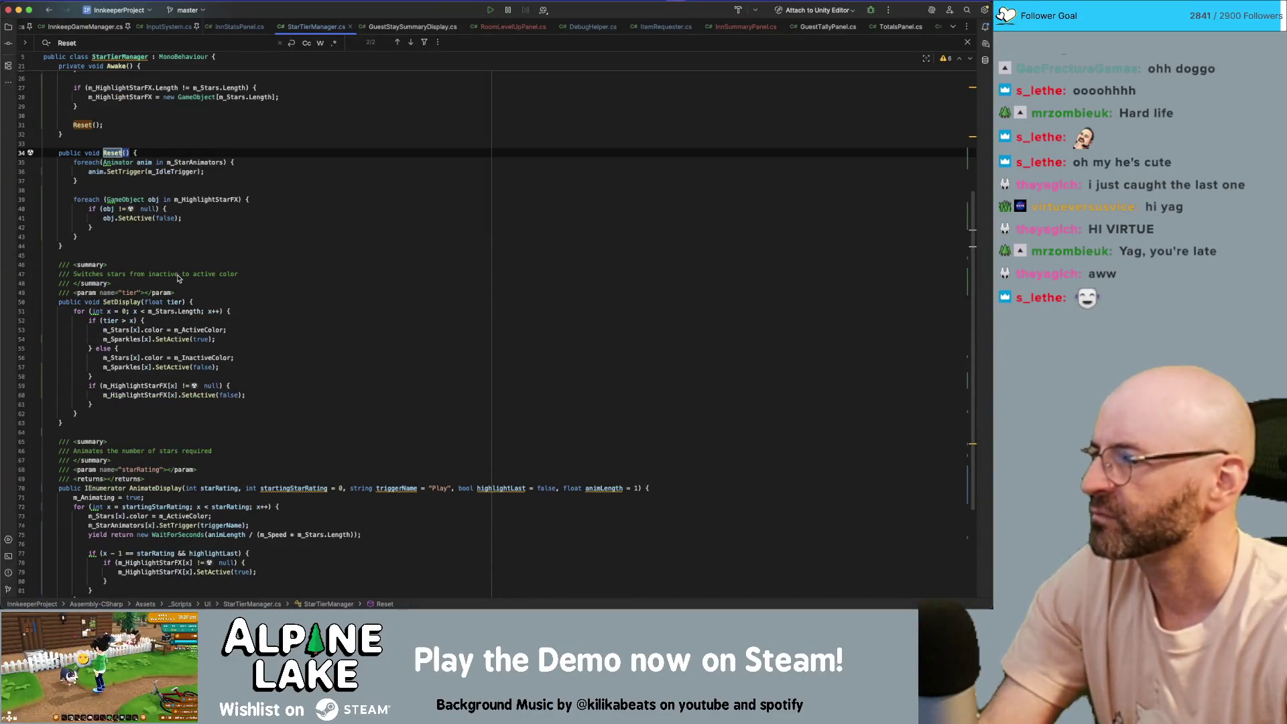
pyautogui.click(194, 302)
pyautogui.press('Return')
pyautogui.press('Tab')
pyautogui.write('Reset();')
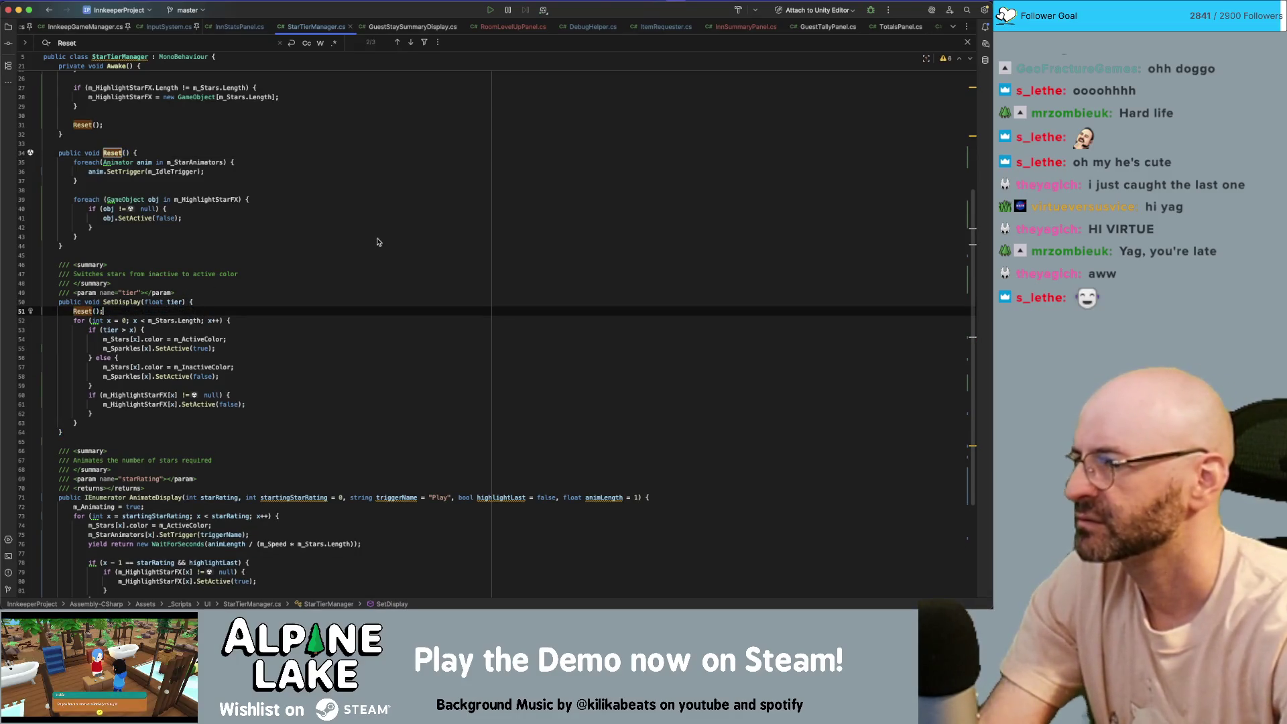
pyautogui.write('();')
pyautogui.click(377, 237)
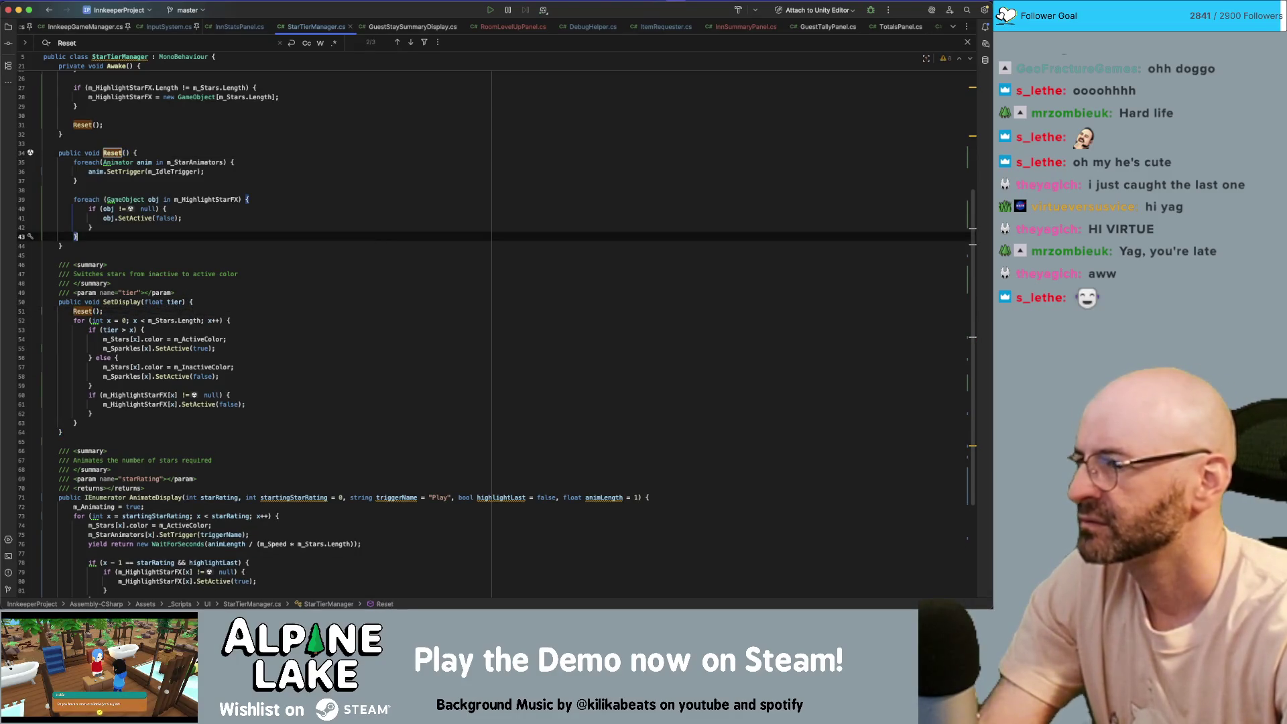
pyautogui.click(379, 222)
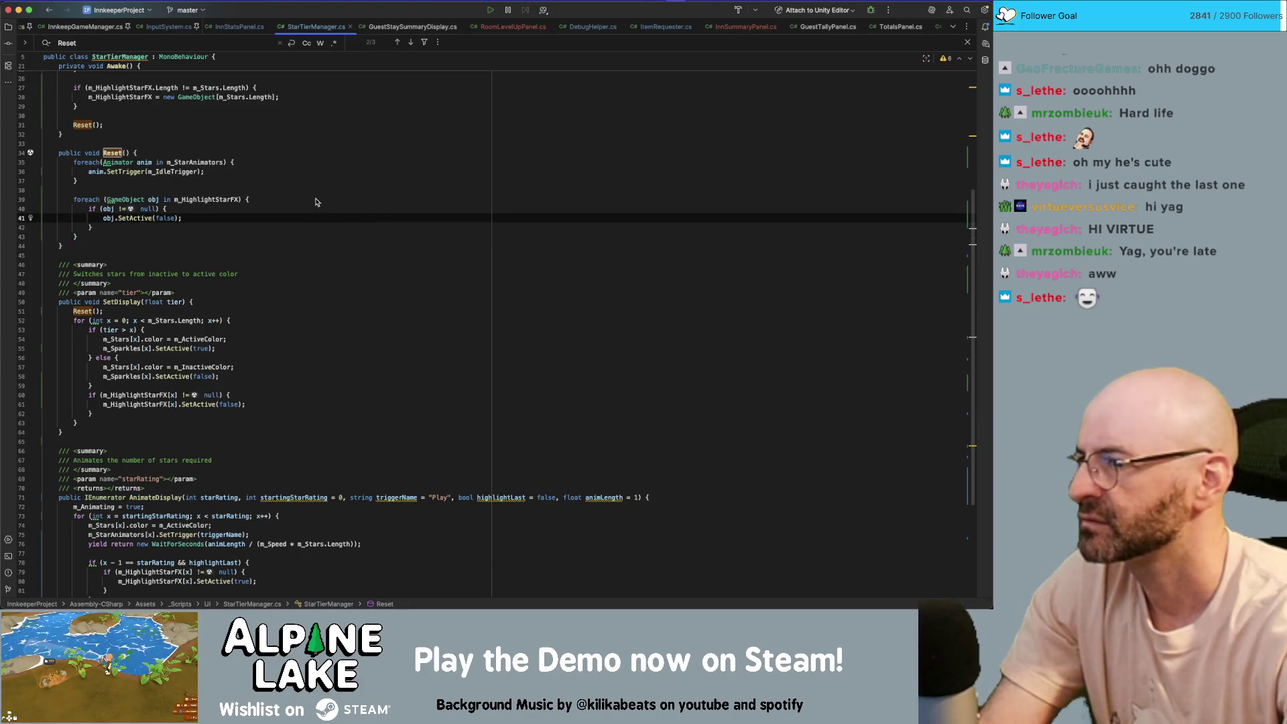
pyautogui.press('super+Tab')
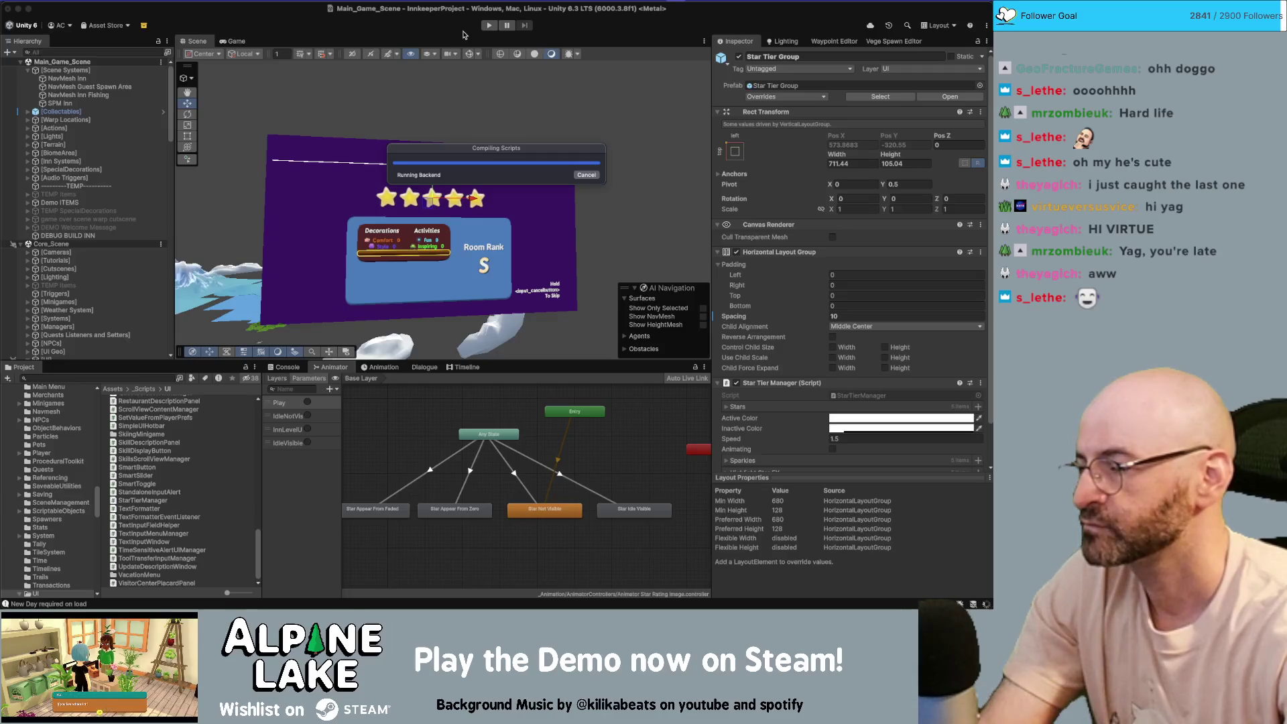
# - Go from SetPanel in InnSummaryPanel.cs to m_NewPotentialInnTier in InnStats.cs
pyautogui.press('super+Tab')
pyautogui.scroll(-5, 341, 287)
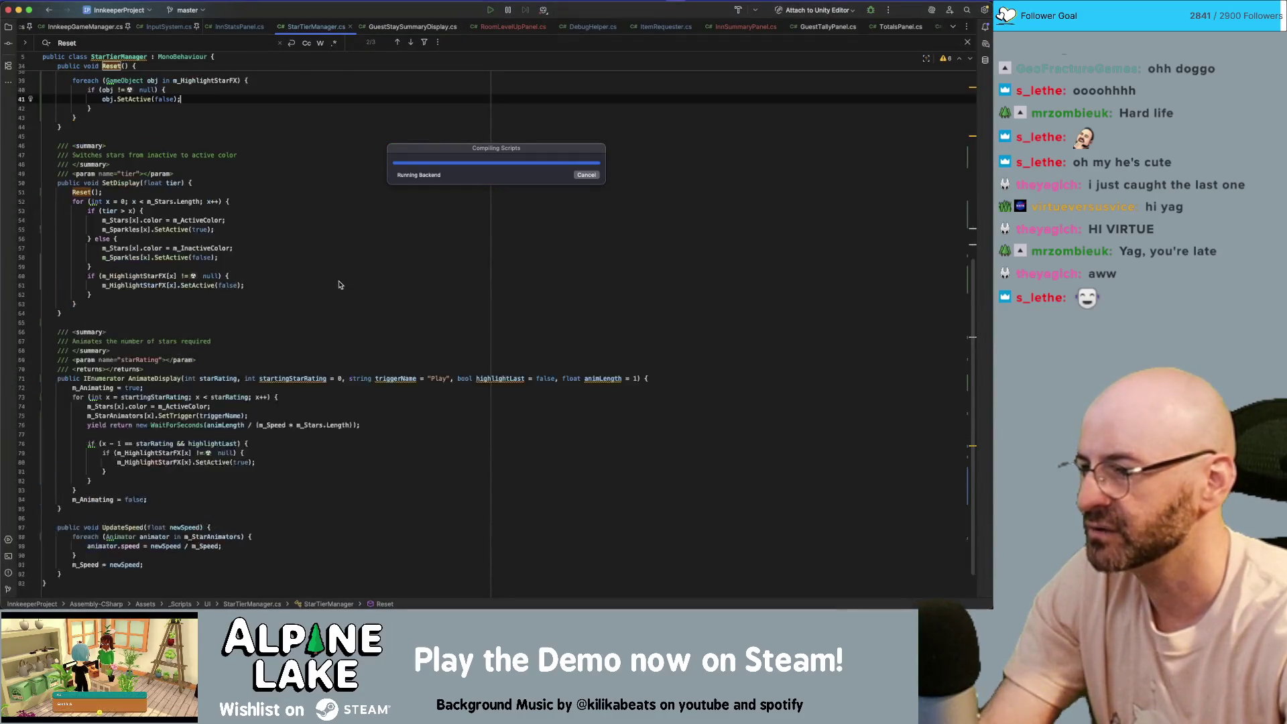
pyautogui.scroll(12, 179, 348)
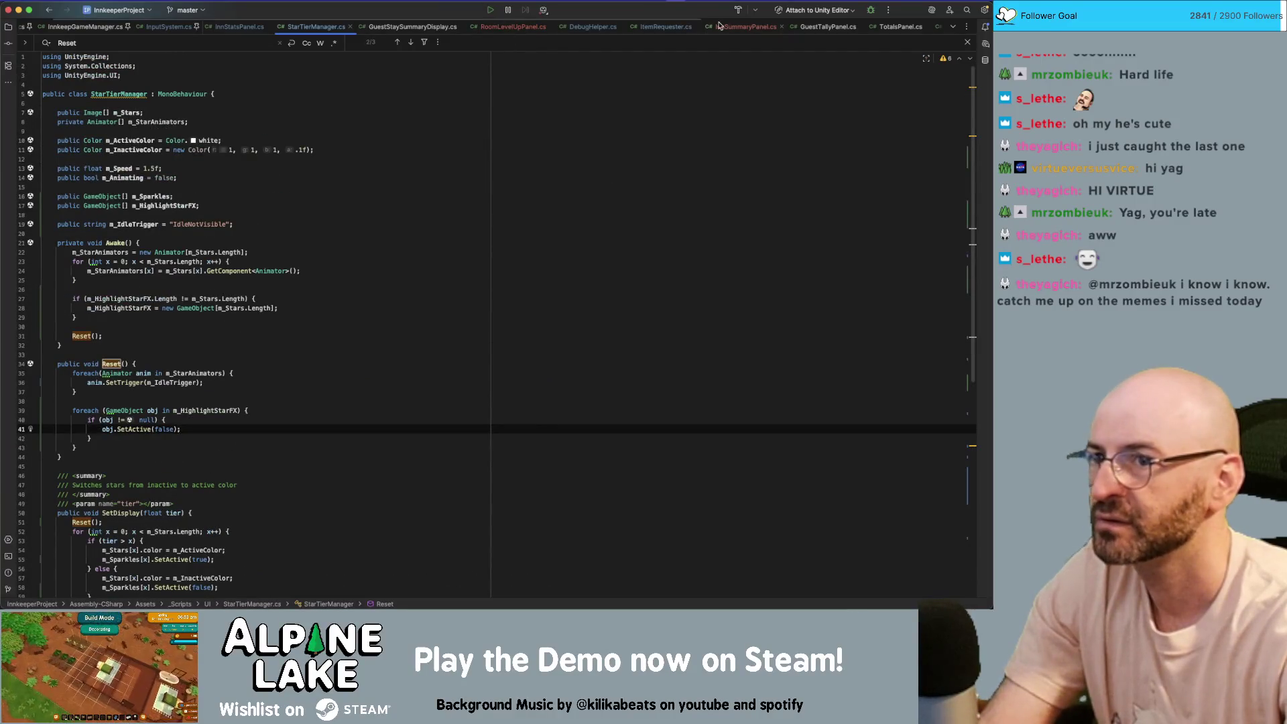
pyautogui.click(744, 26)
pyautogui.click(292, 465)
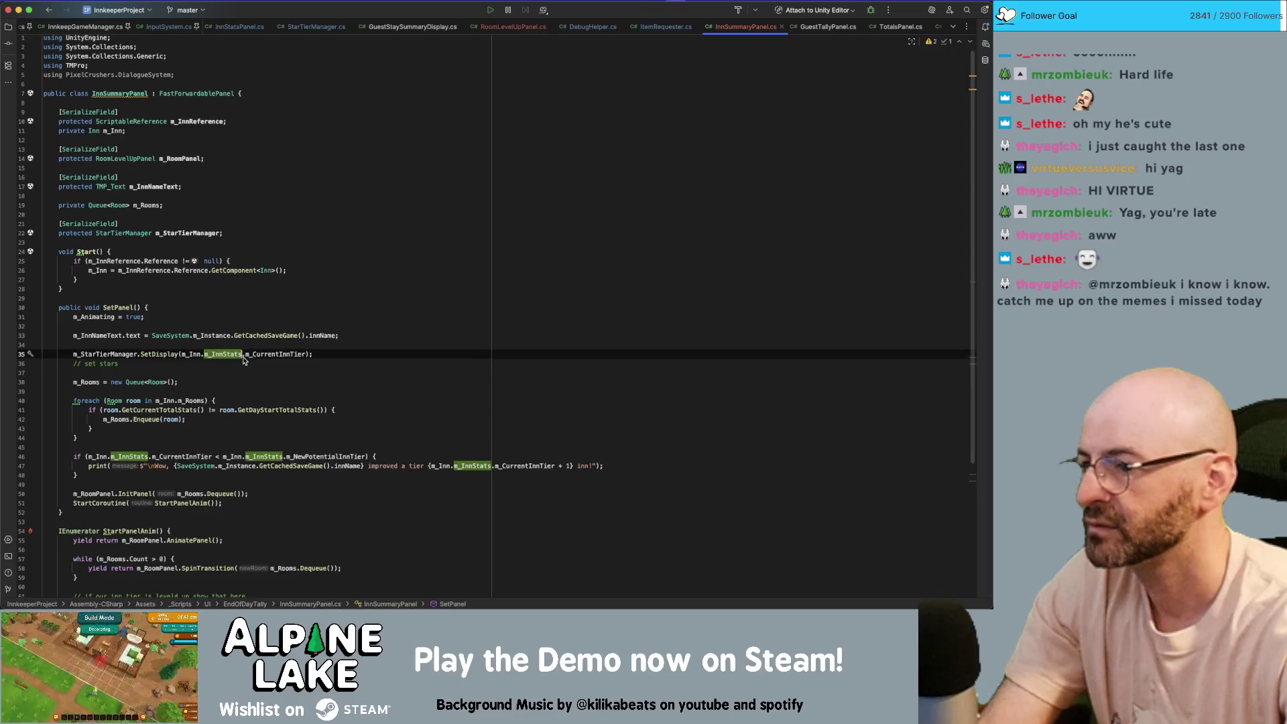
pyautogui.scroll(-1, 303, 460)
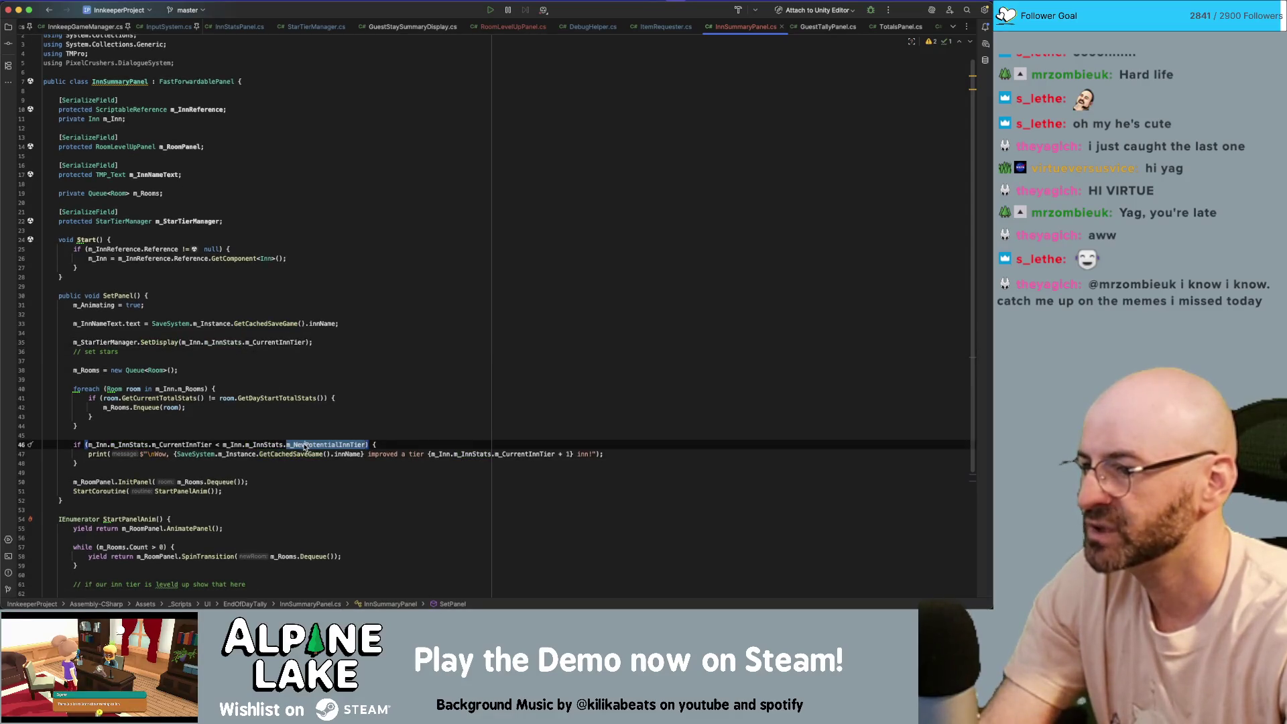
pyautogui.keyDown('super'); pyautogui.click(304, 445); pyautogui.keyUp('super')
# - Review the roomTiers initialisation and the tier 1 room-count threshold check, then return to Unity
pyautogui.keyDown('super'); pyautogui.click(127, 240); pyautogui.keyUp('super')
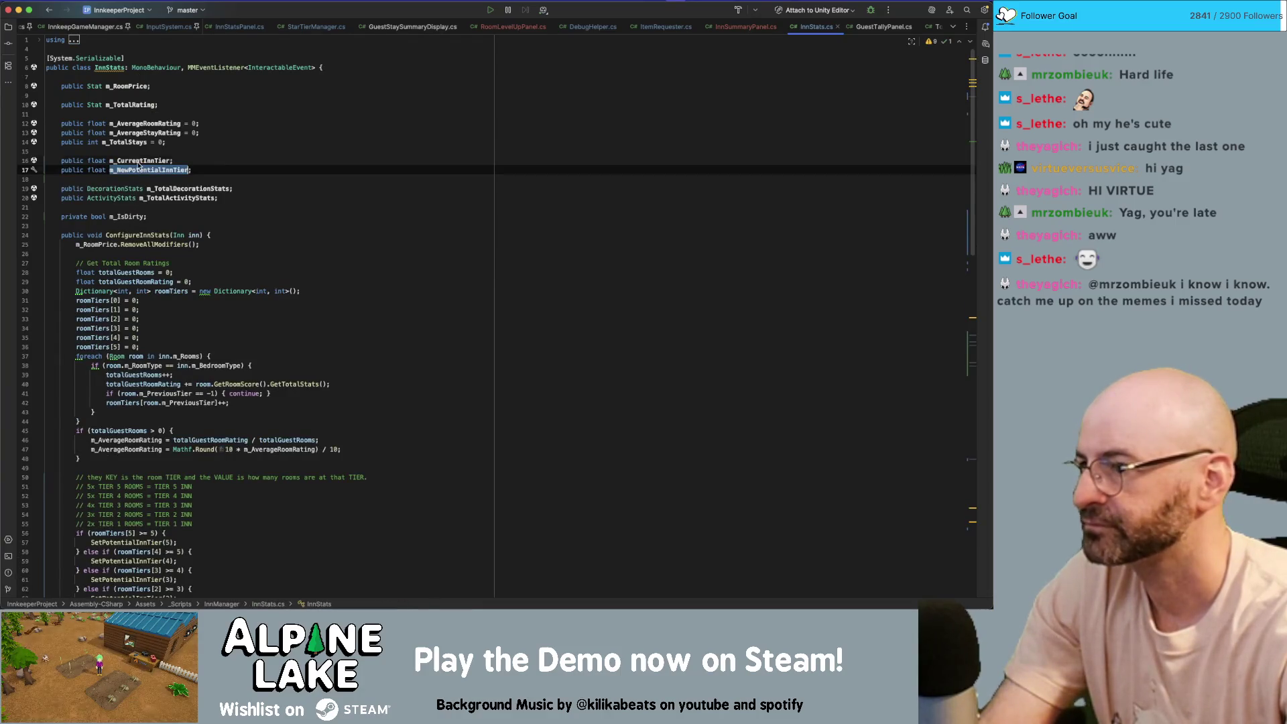
pyautogui.click(139, 162)
pyautogui.click(103, 303)
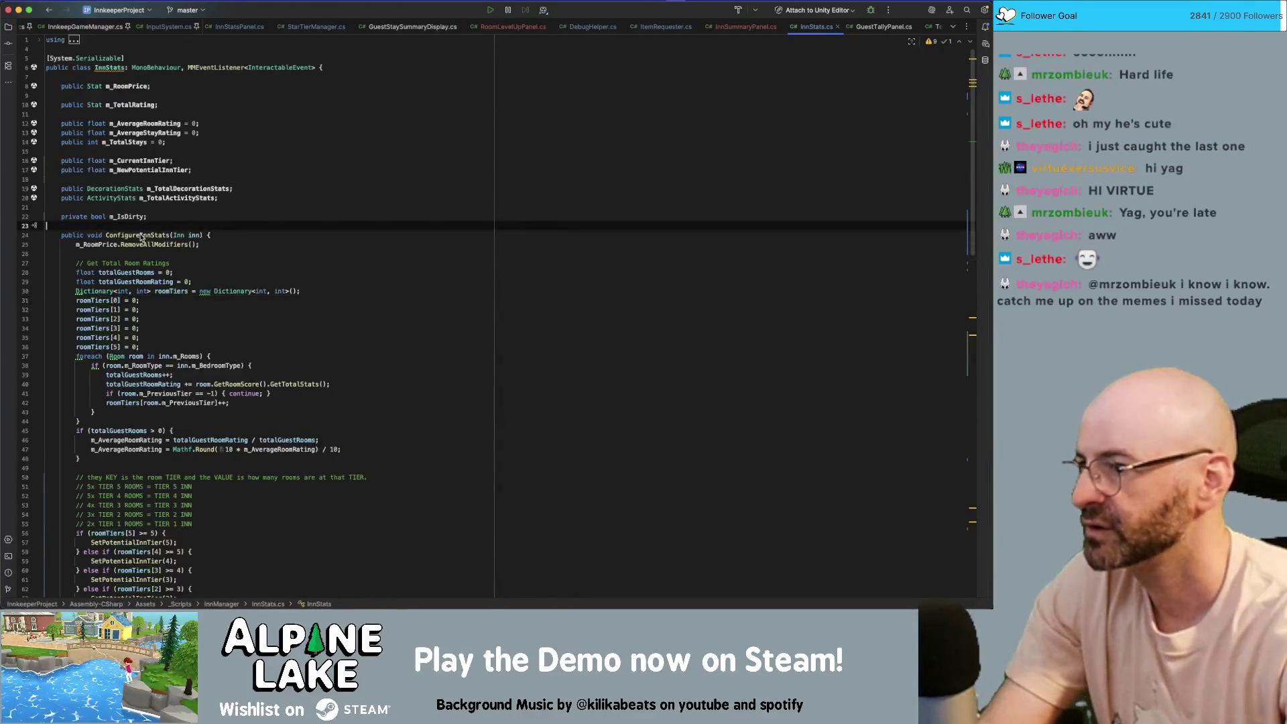
pyautogui.click(98, 325)
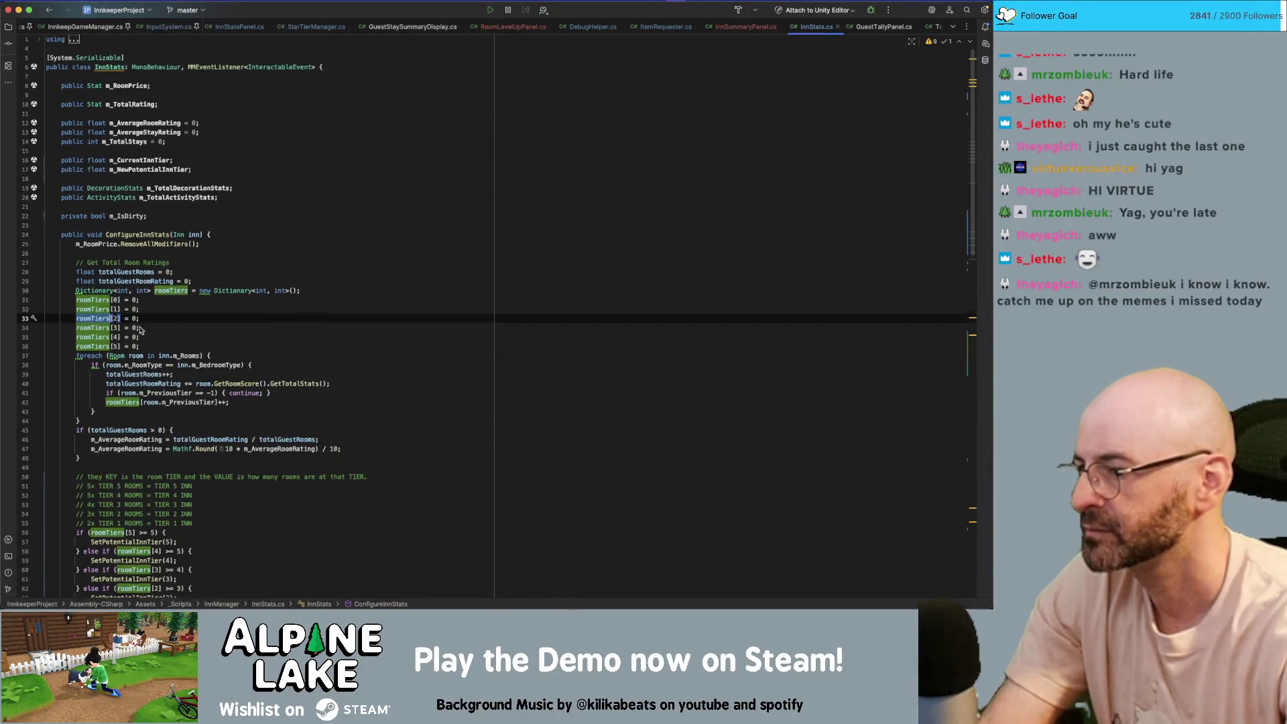
pyautogui.scroll(-5, 139, 331)
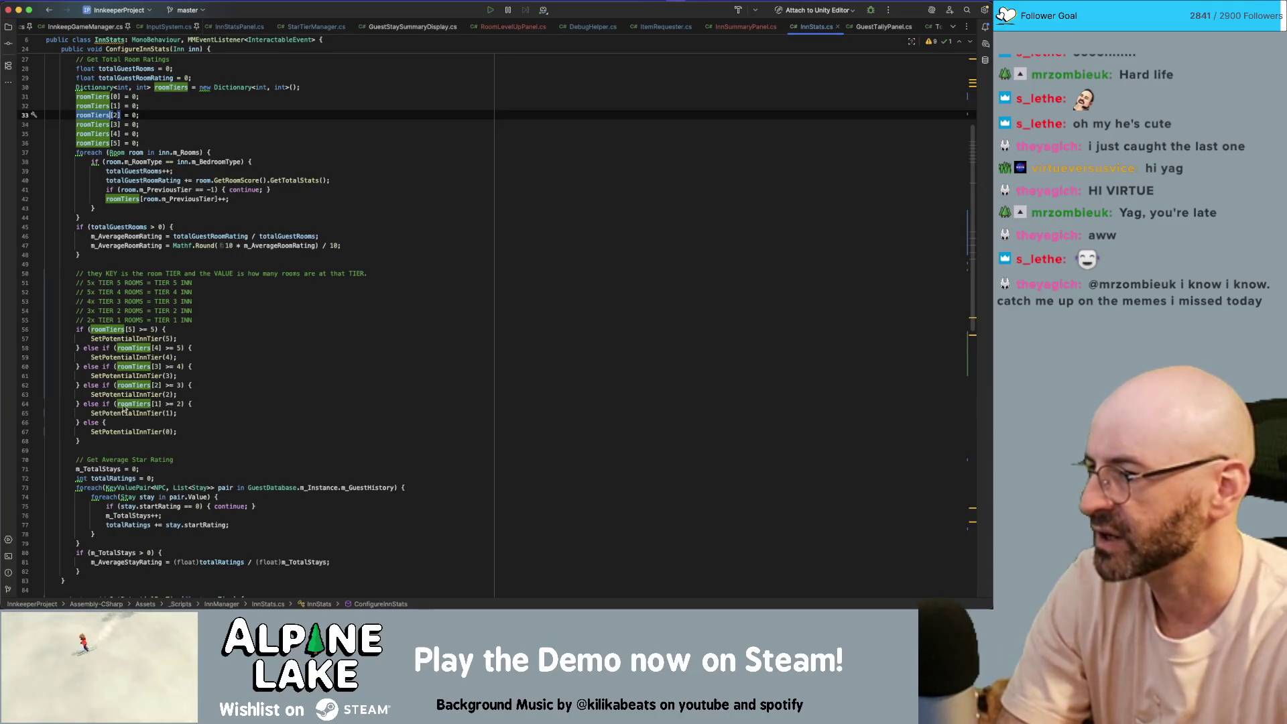
pyautogui.doubleClick(178, 404)
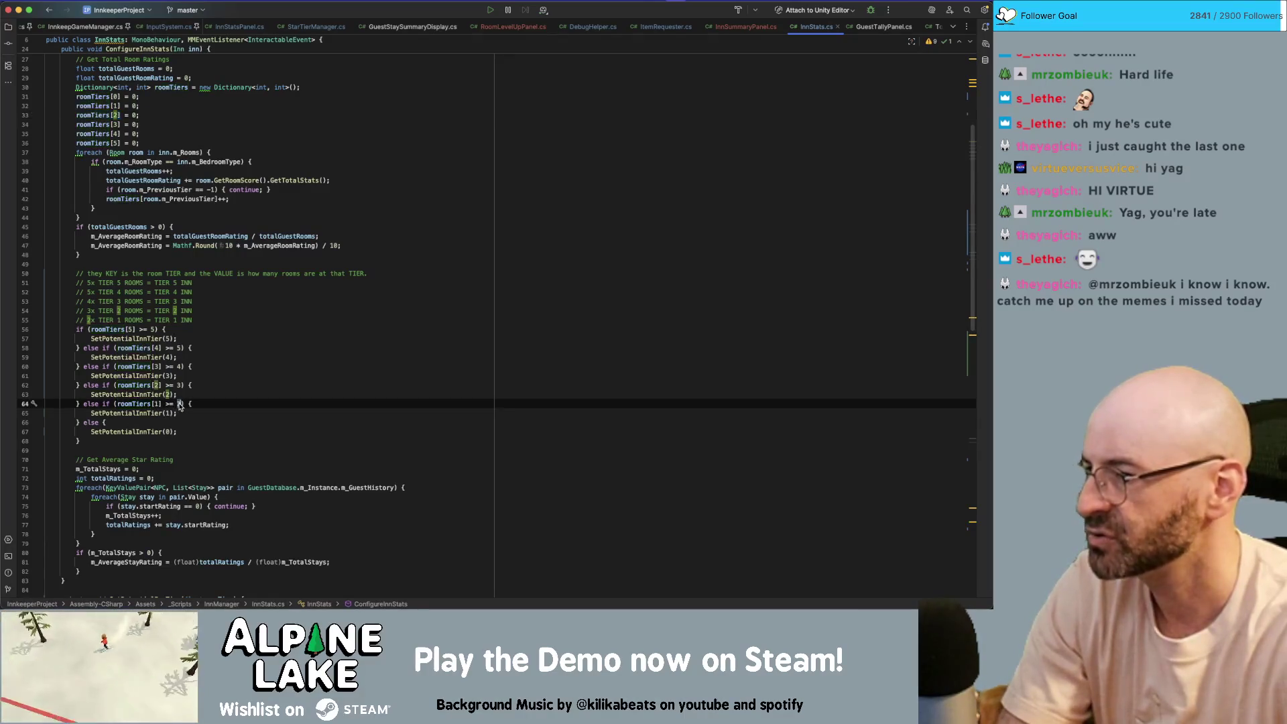
pyautogui.click(159, 404)
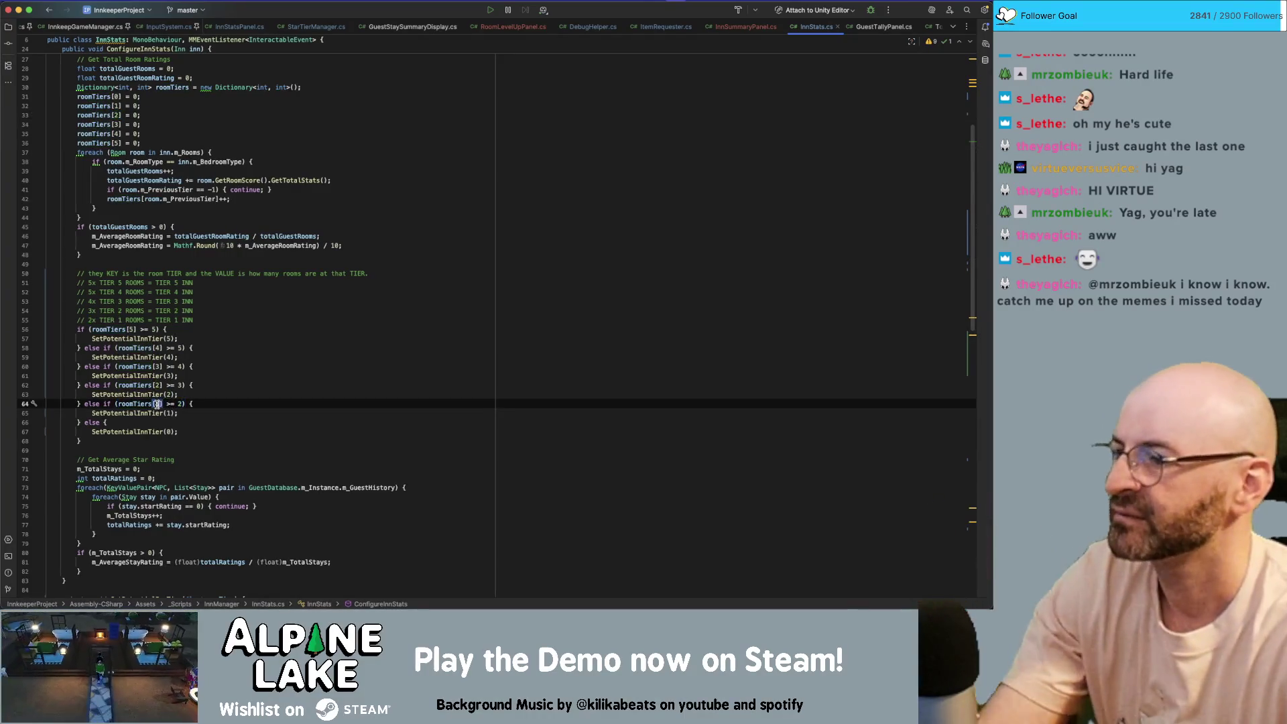
pyautogui.click(212, 403)
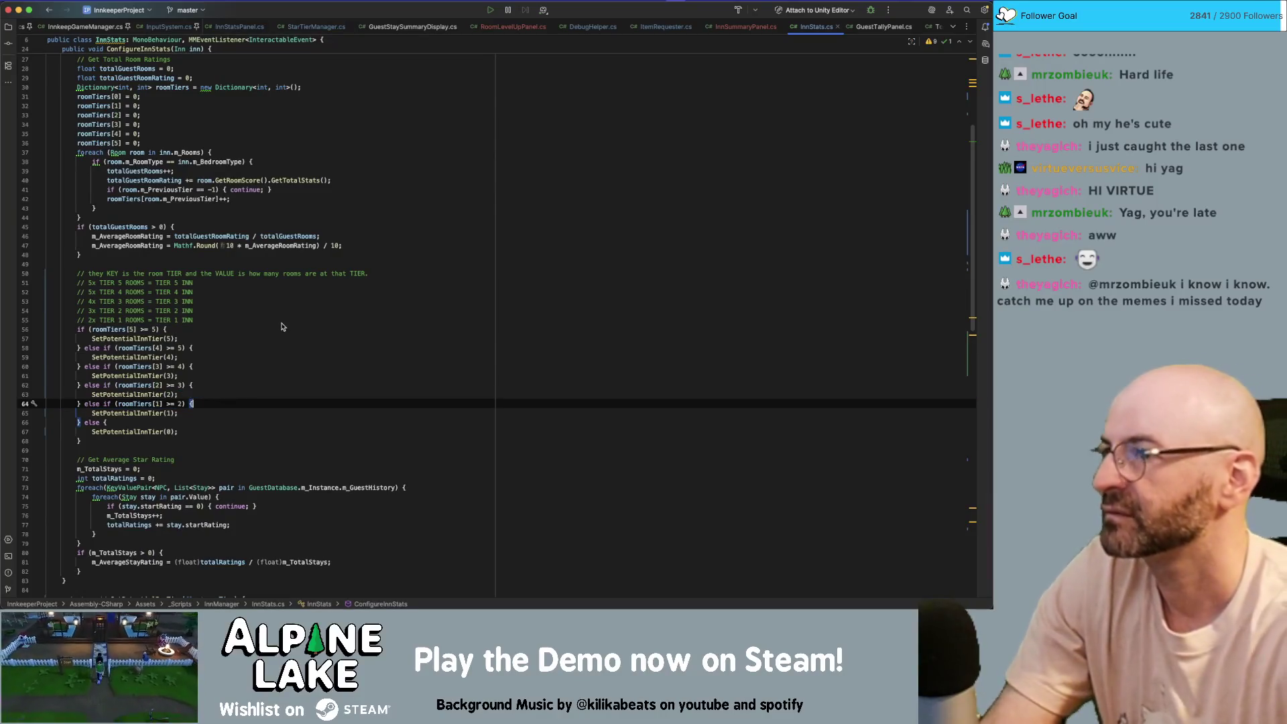
pyautogui.press('super+Tab')
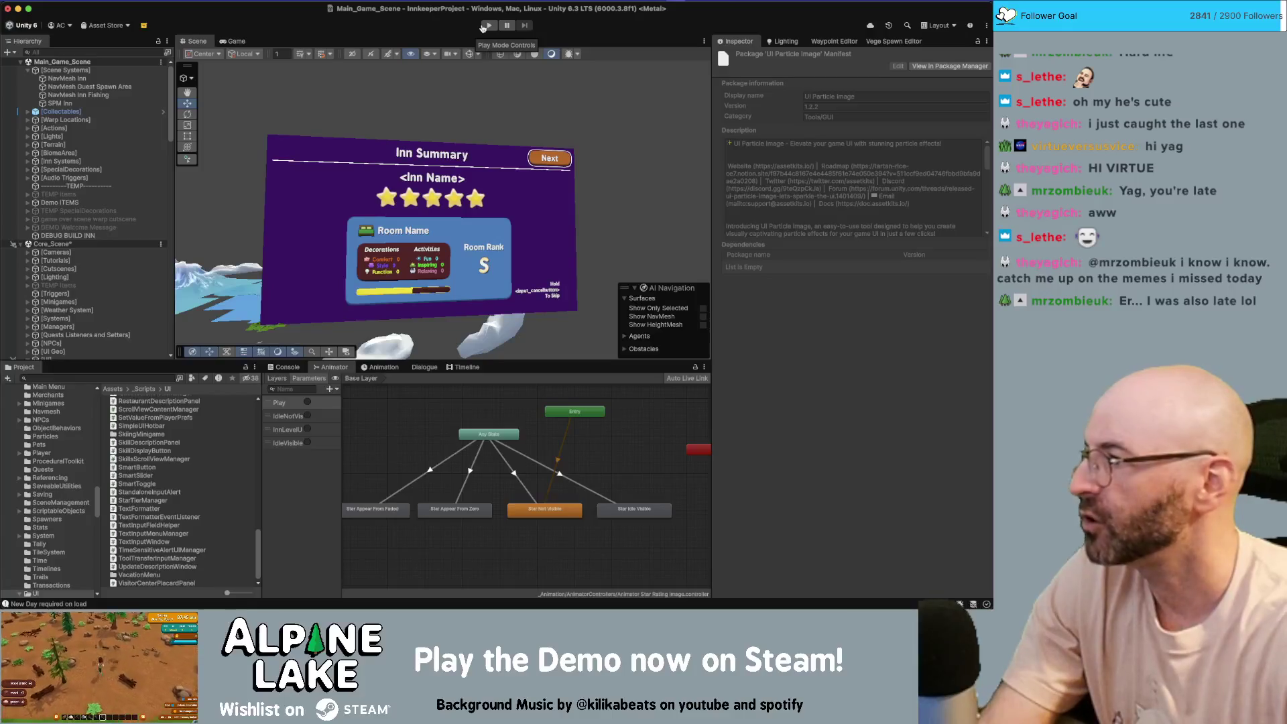
# - Start a fresh Play mode session and dismiss the Moving! tutorial popup
pyautogui.press('super+Tab')
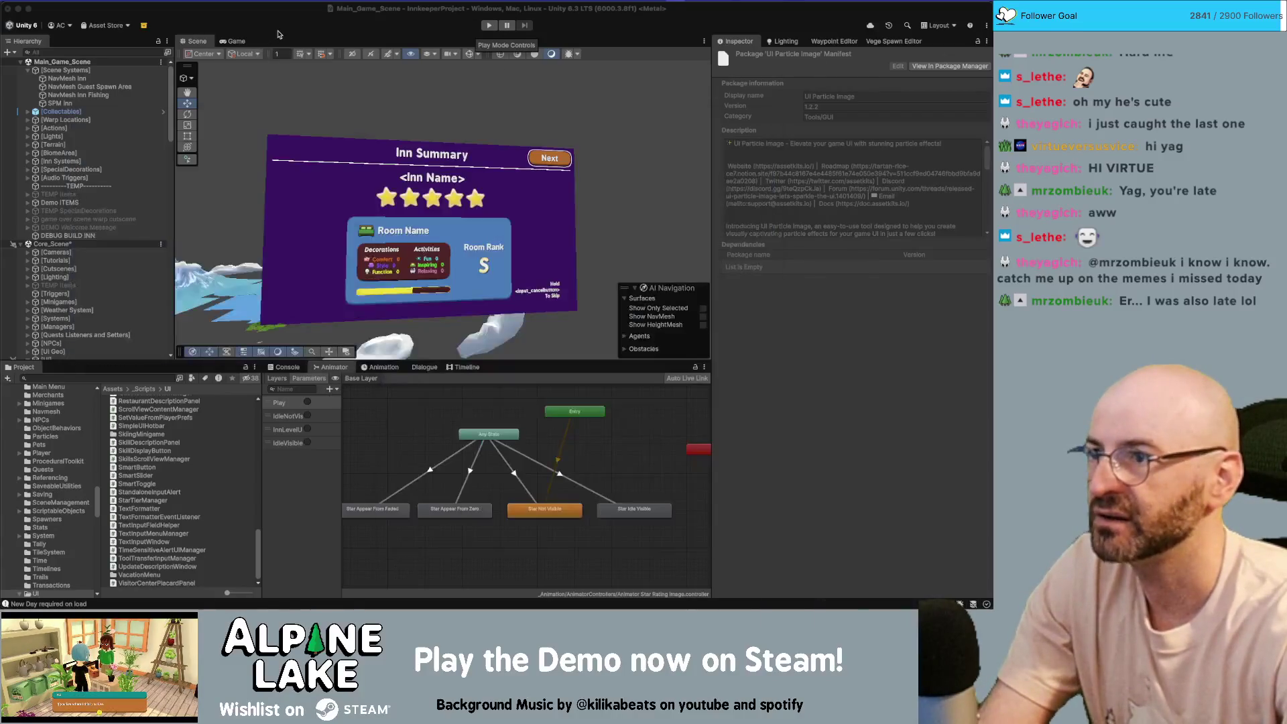
pyautogui.press('super+Tab')
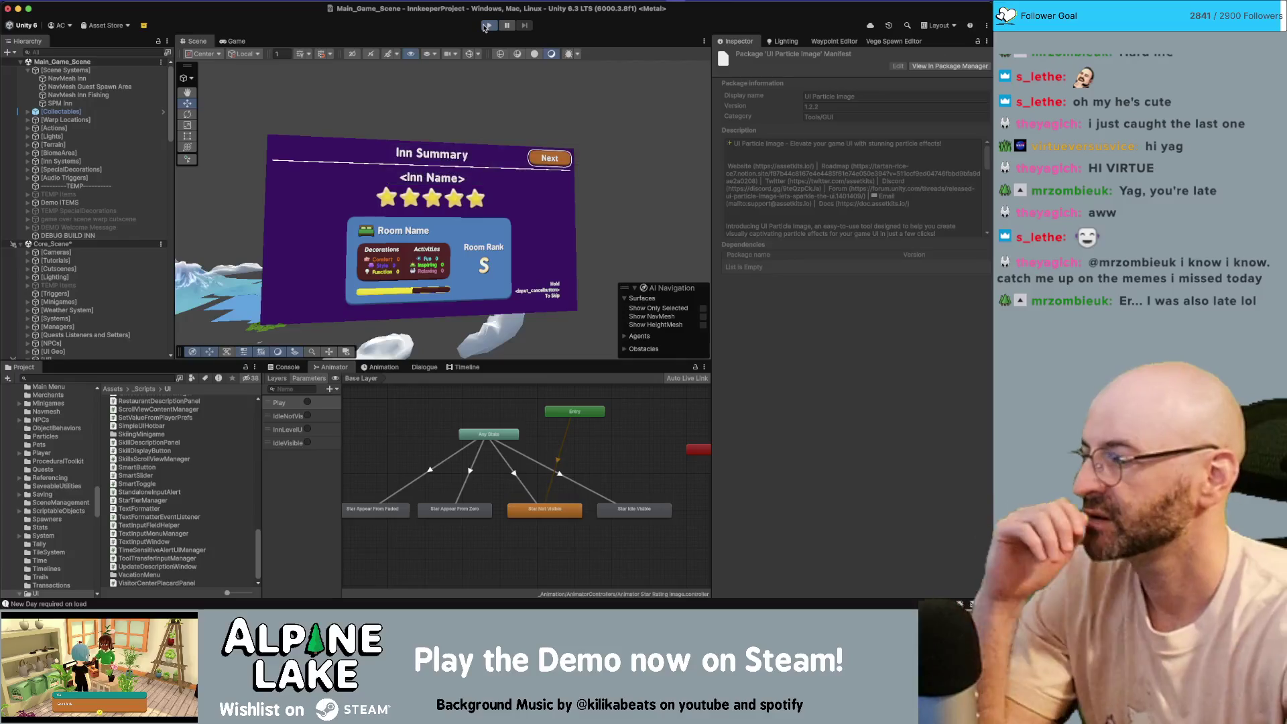
pyautogui.click(486, 26)
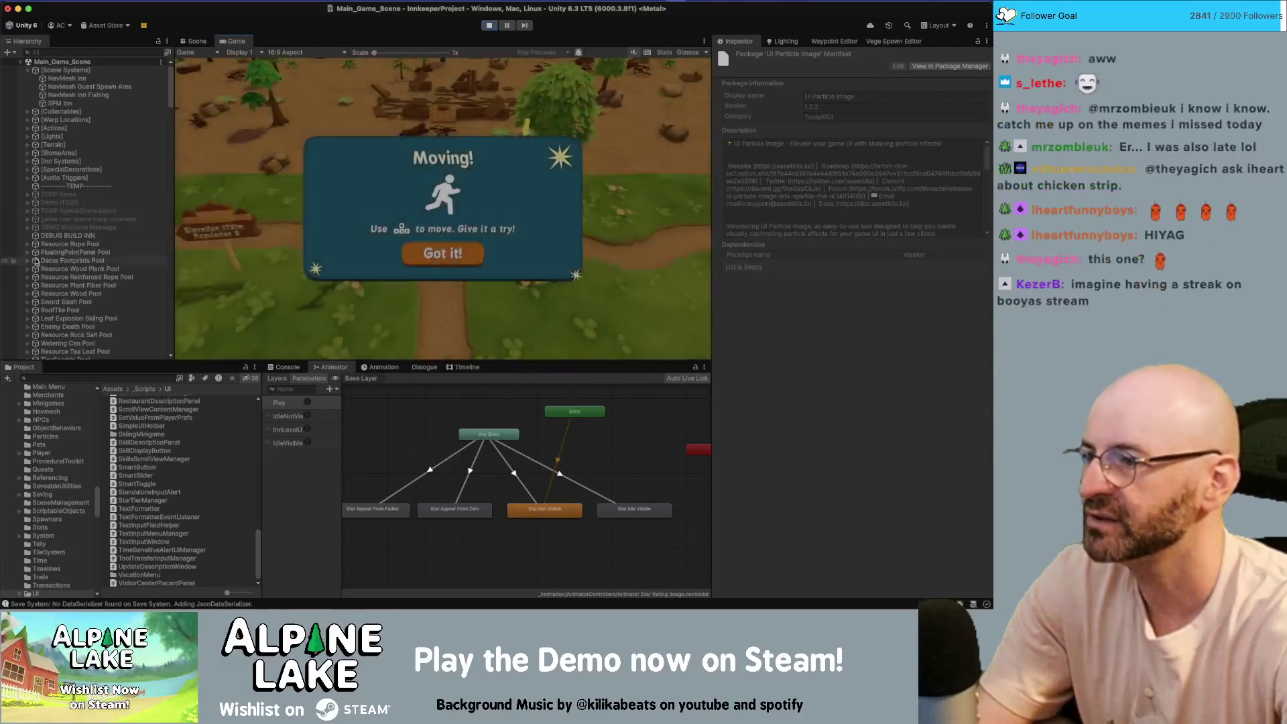
pyautogui.click(442, 253)
# - Skip the end-of-day screens, then clear the area and build the debug inn
pyautogui.click(656, 78)
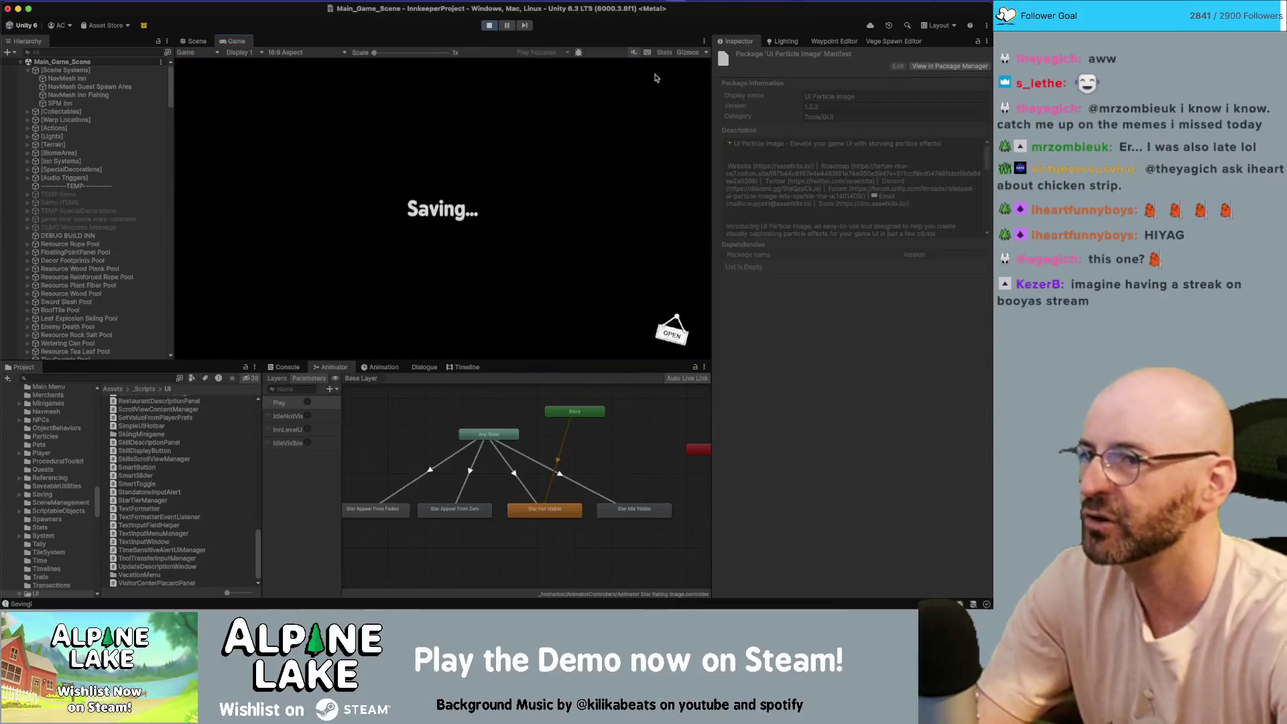
pyautogui.click(640, 84)
pyautogui.click(633, 93)
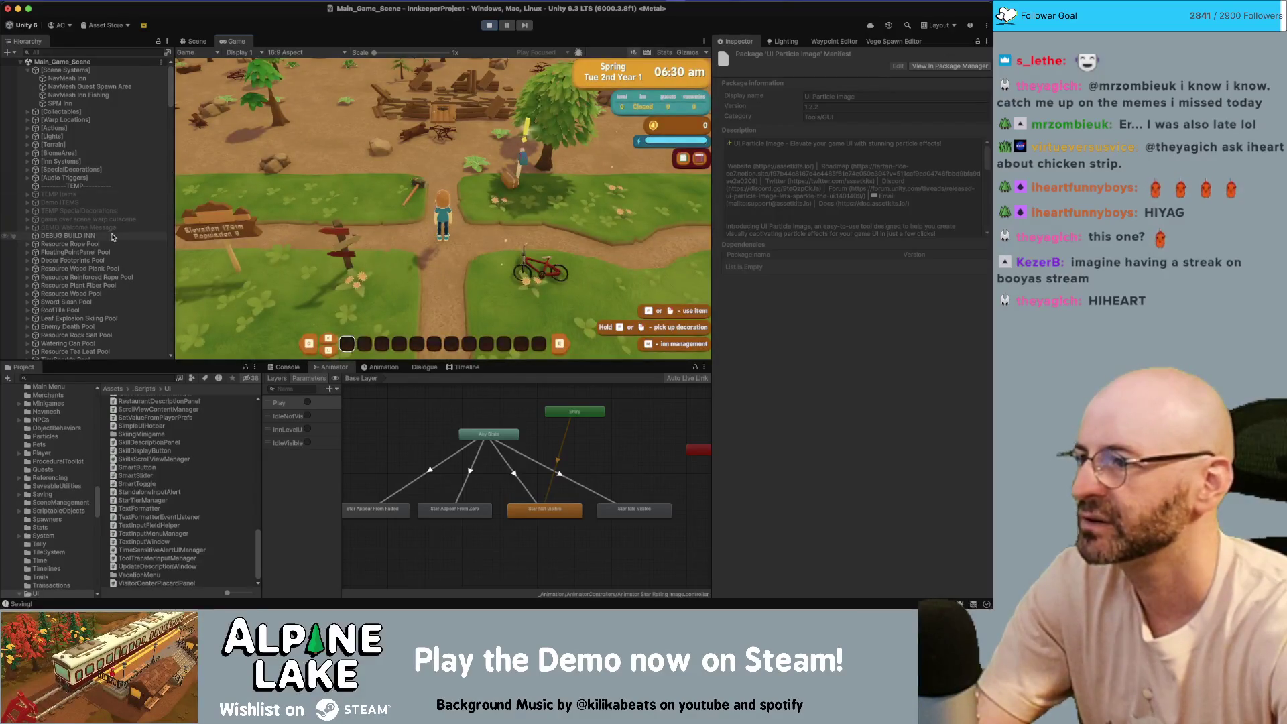
pyautogui.click(113, 237)
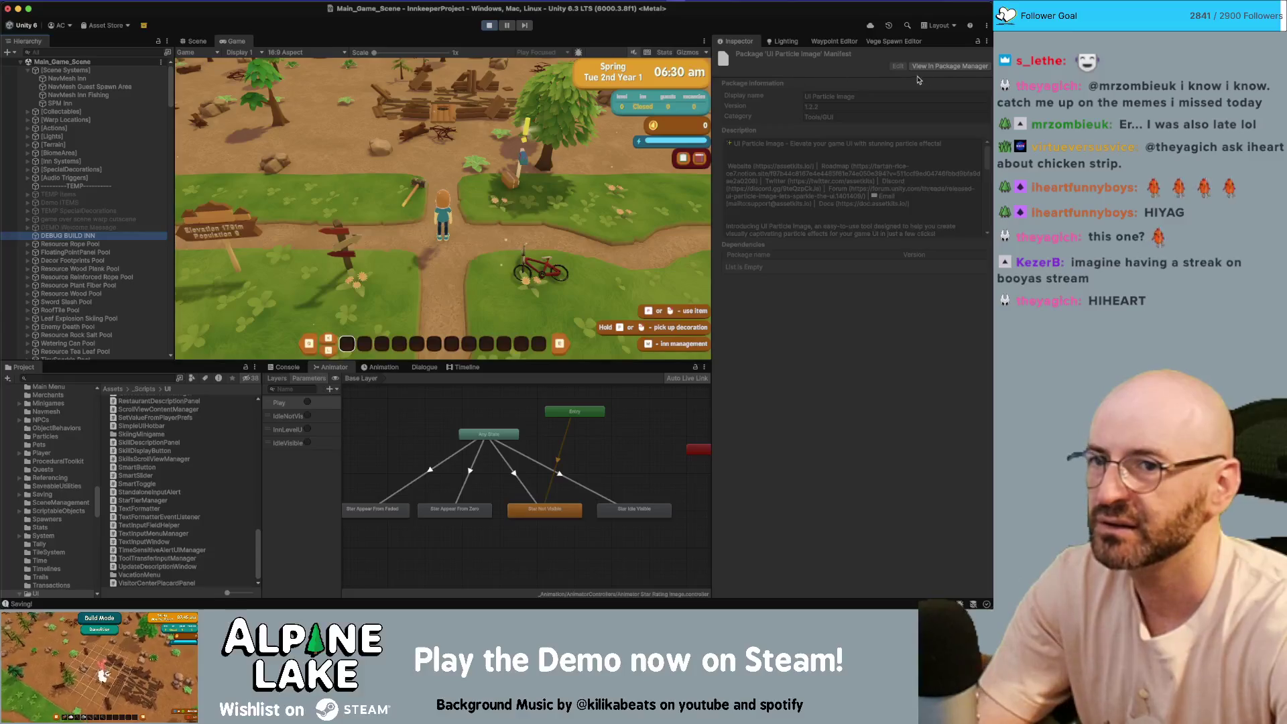
pyautogui.click(829, 351)
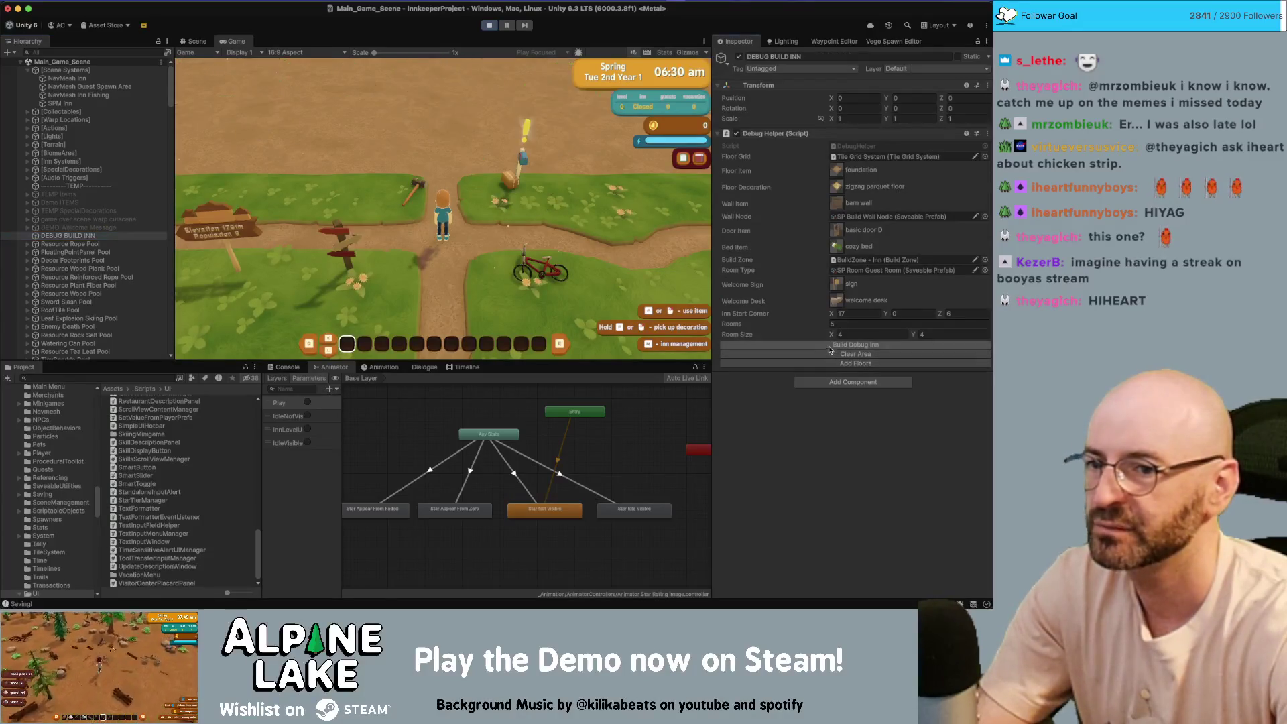
pyautogui.click(830, 345)
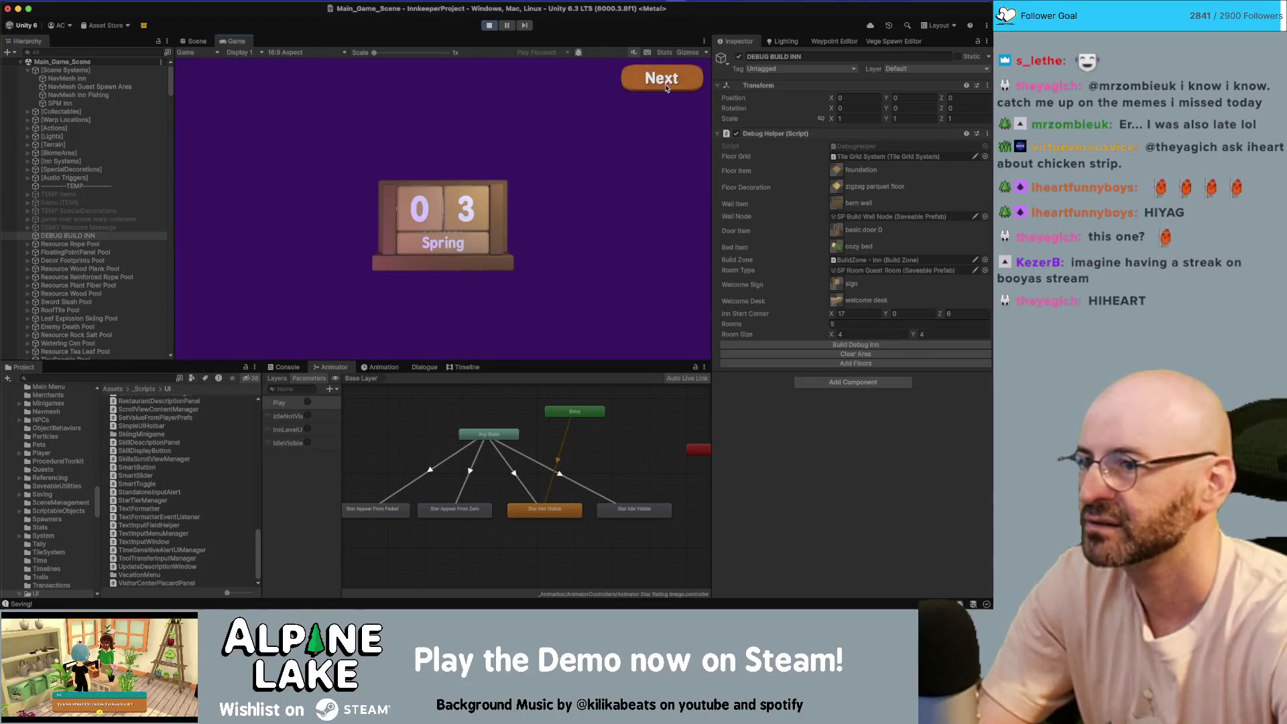
# - Check the Inn Summary stars, Room 444 and Totals, exit Play mode, and return to the Miro board
pyautogui.click(668, 88)
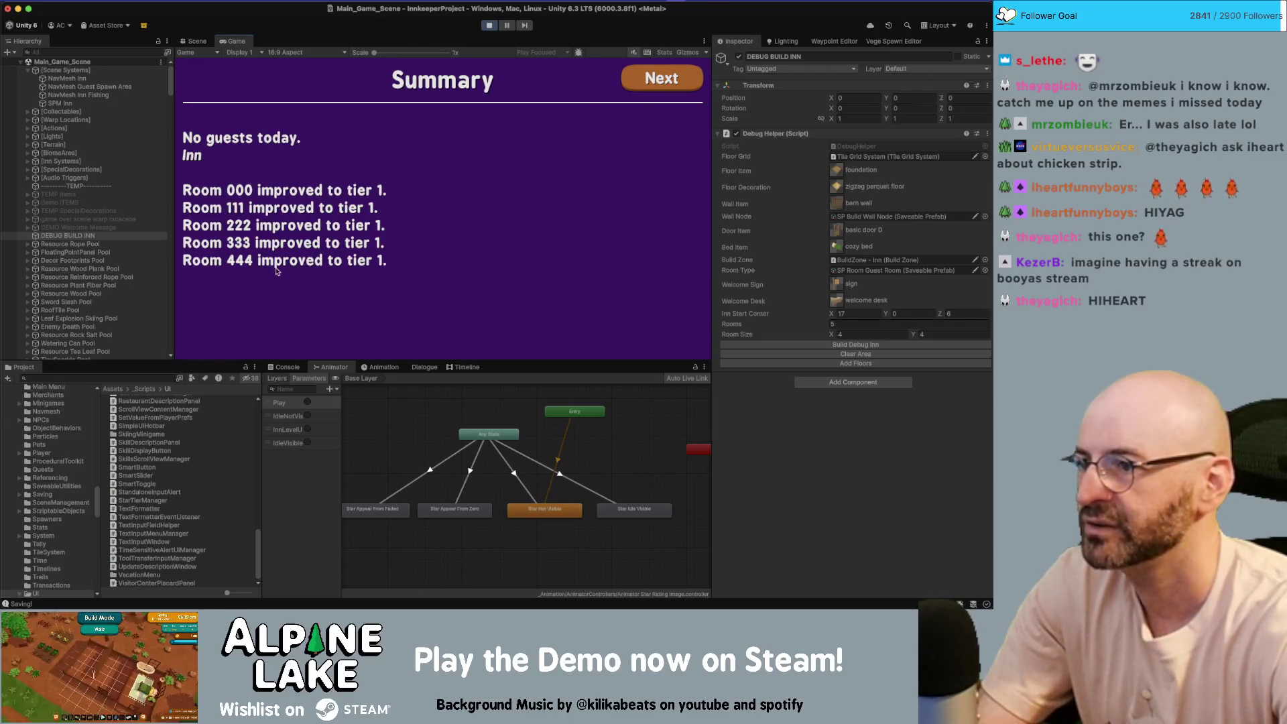
pyautogui.click(668, 78)
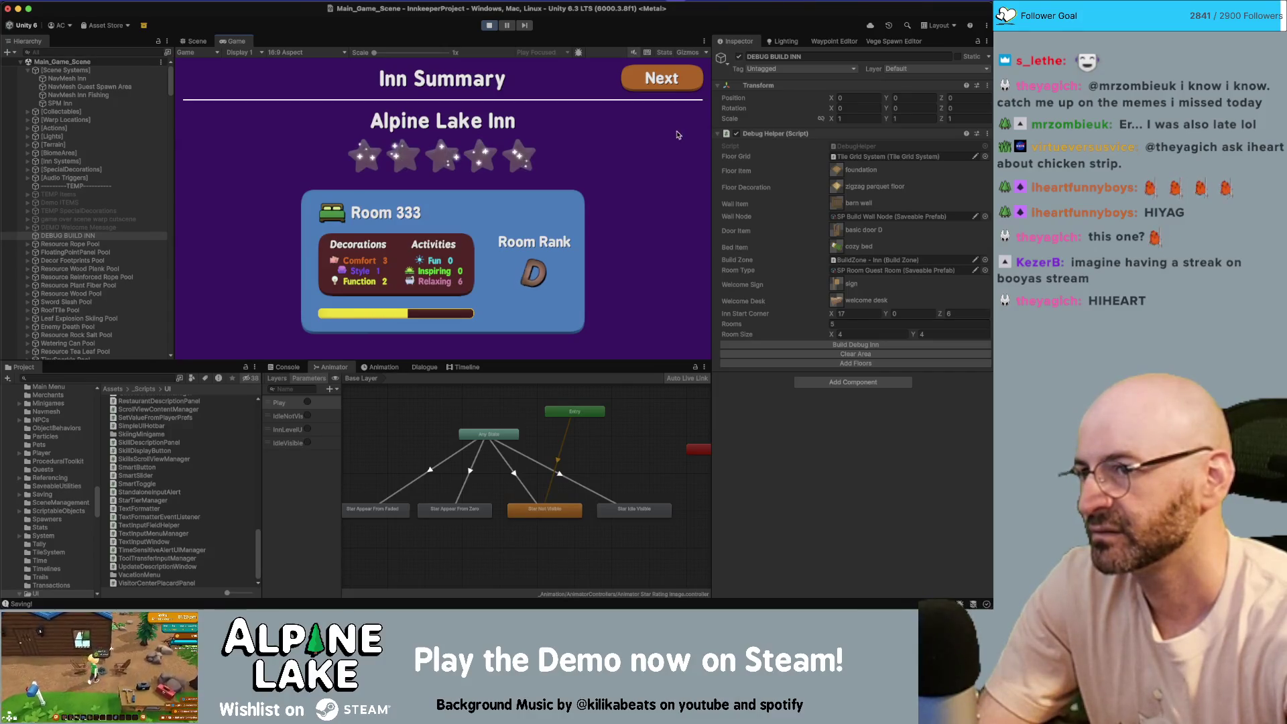
pyautogui.click(682, 82)
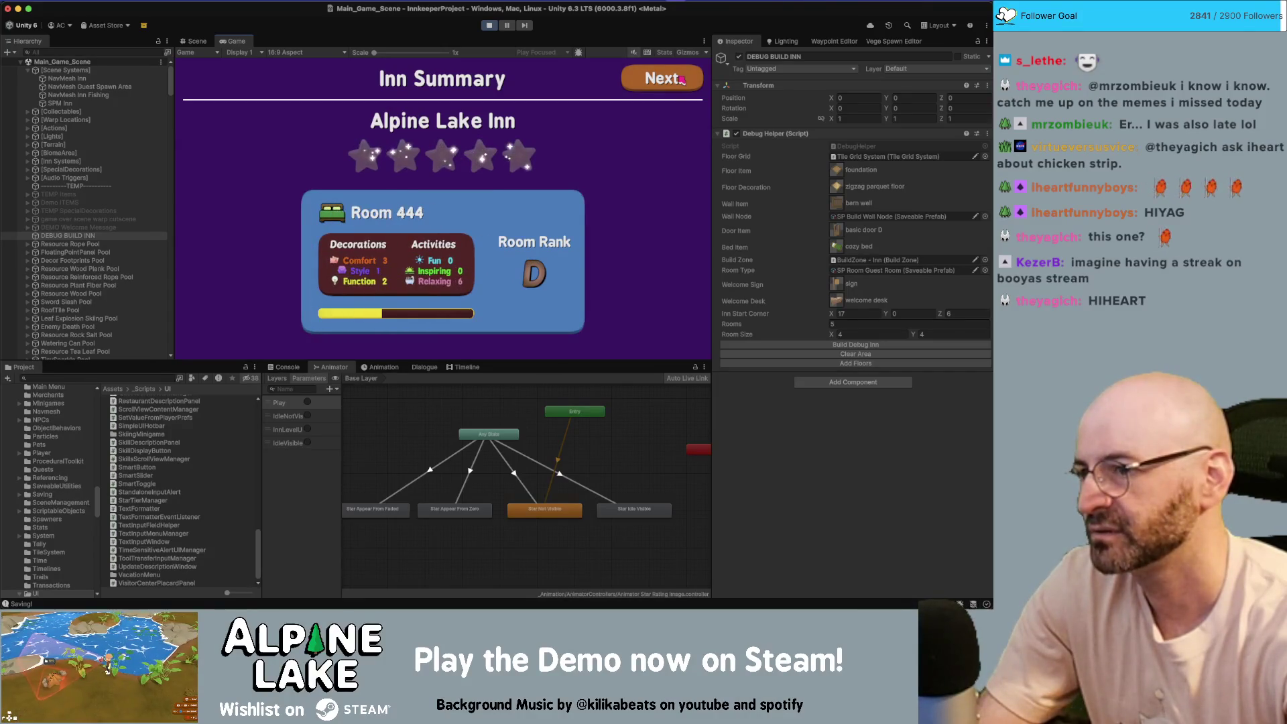
pyautogui.click(679, 85)
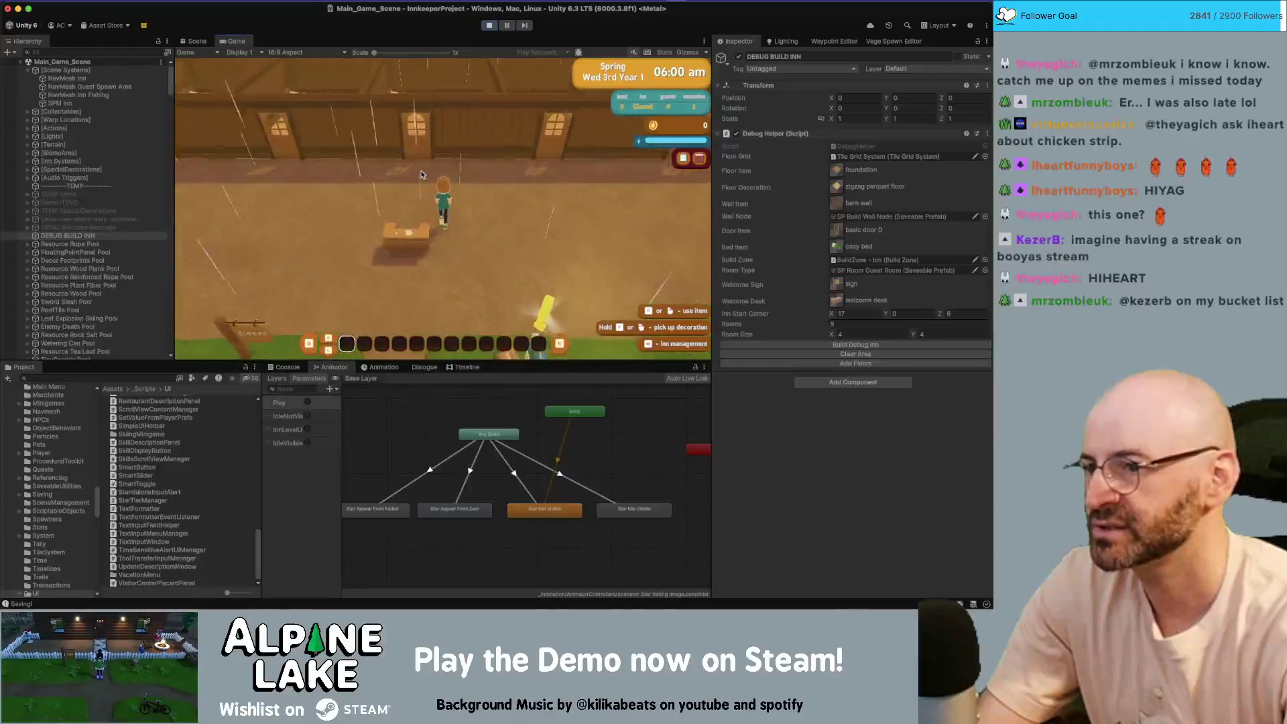
pyautogui.click(488, 26)
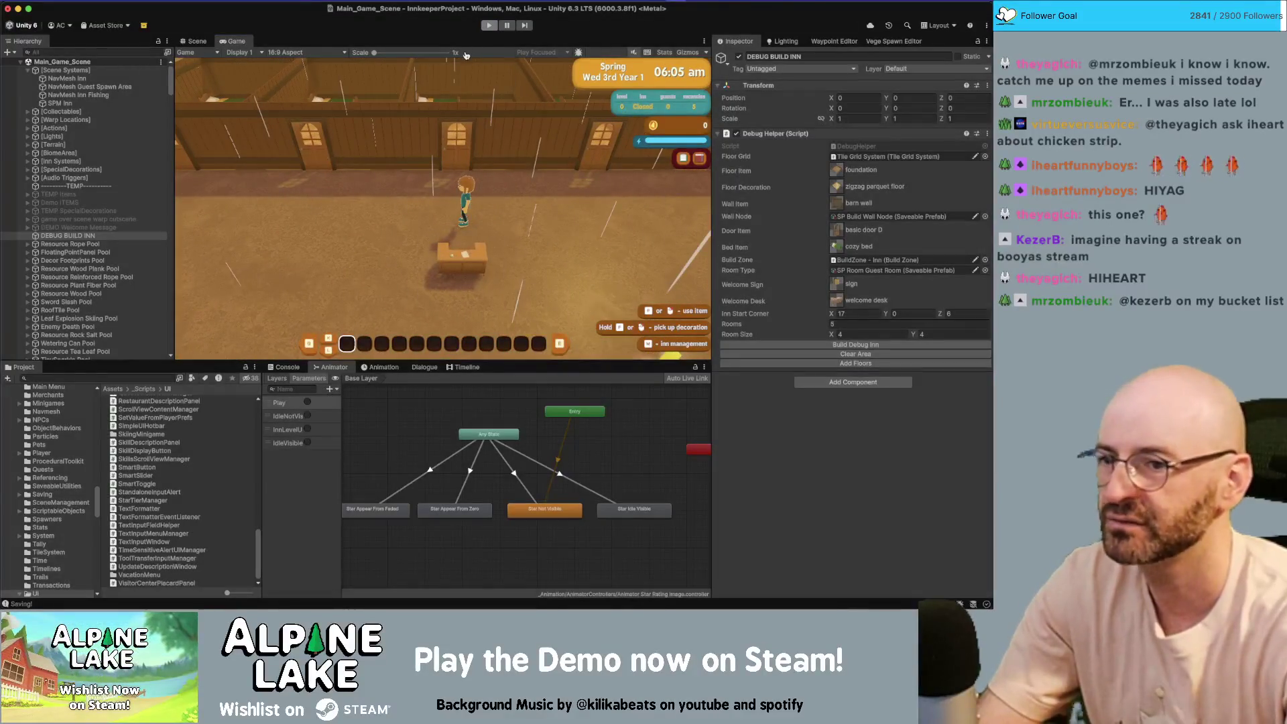
pyautogui.press('super+Tab')
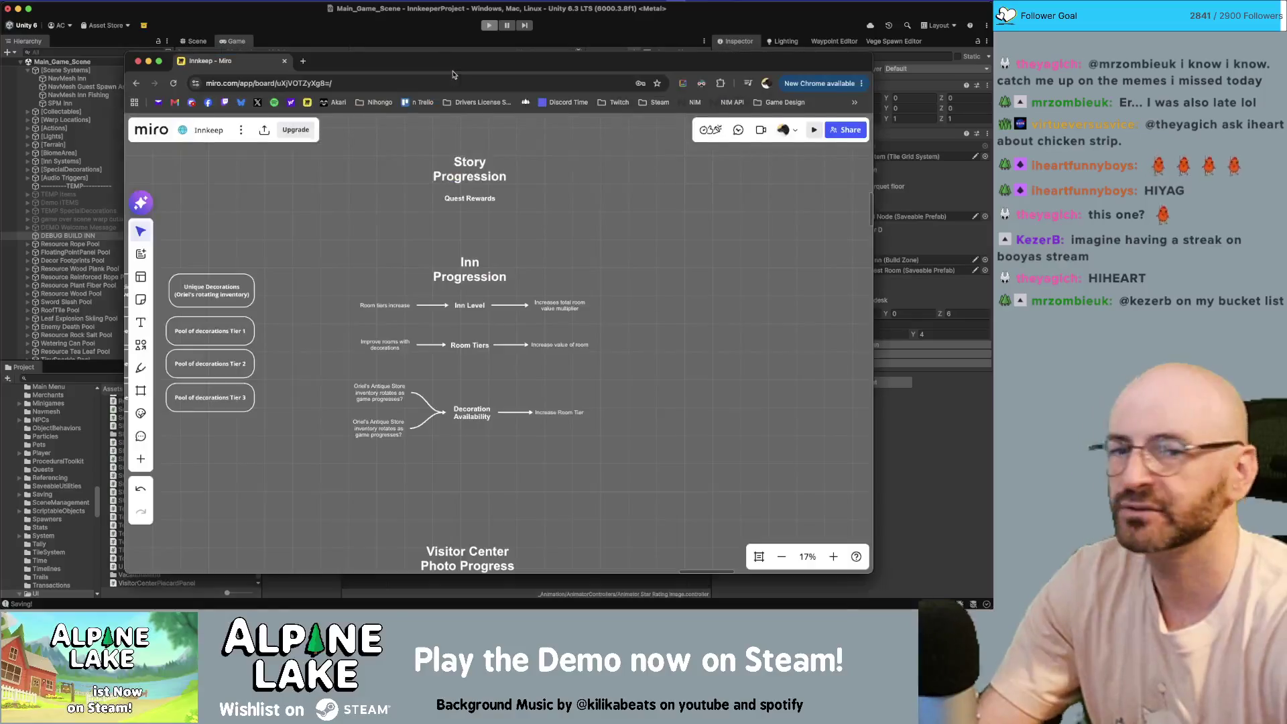